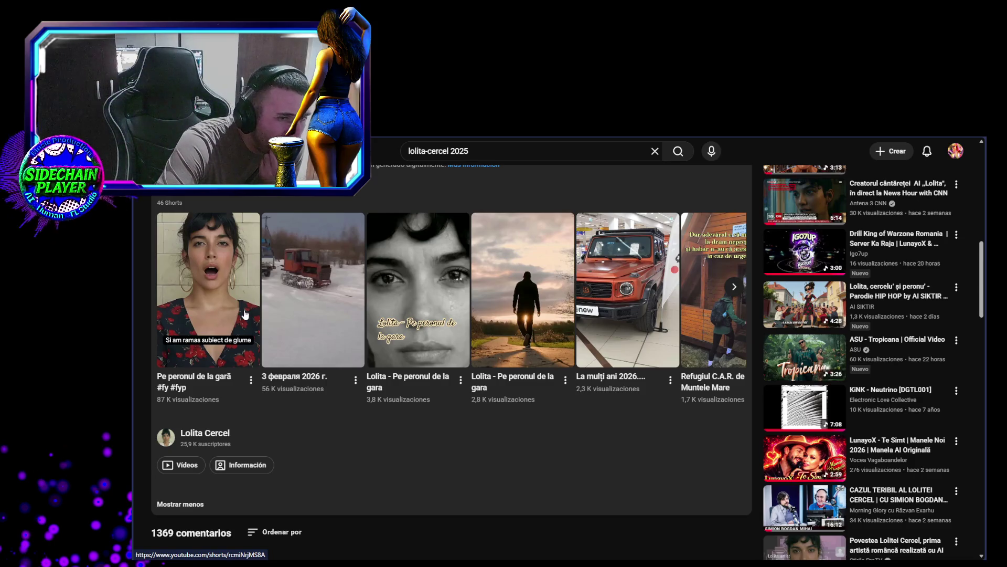
# Play the short 'Pe peronul de la gară', then minimize YouTube and bring up the Hotel Fiesta Street View
pyautogui.click(460, 379)
pyautogui.click(386, 452)
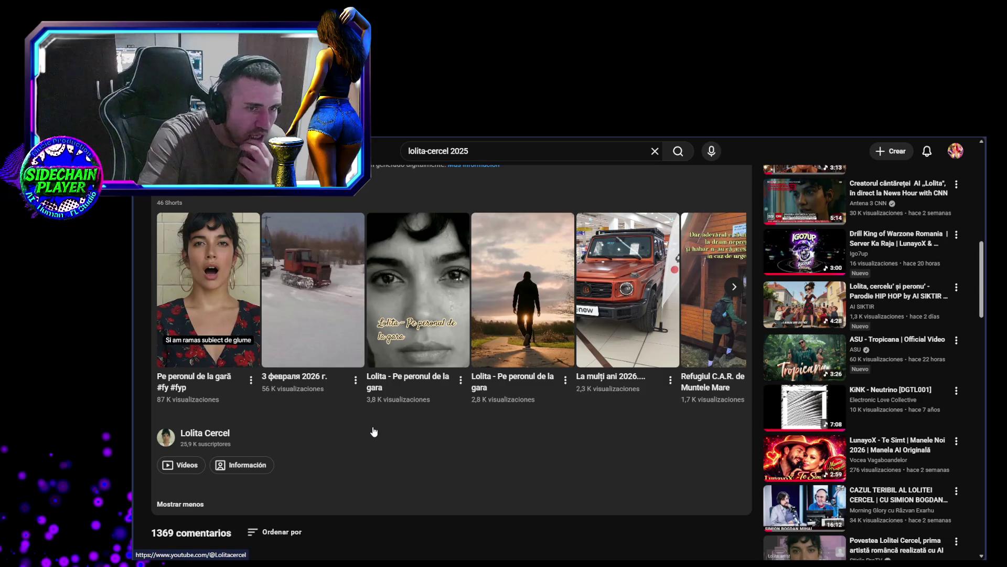
pyautogui.click(223, 317)
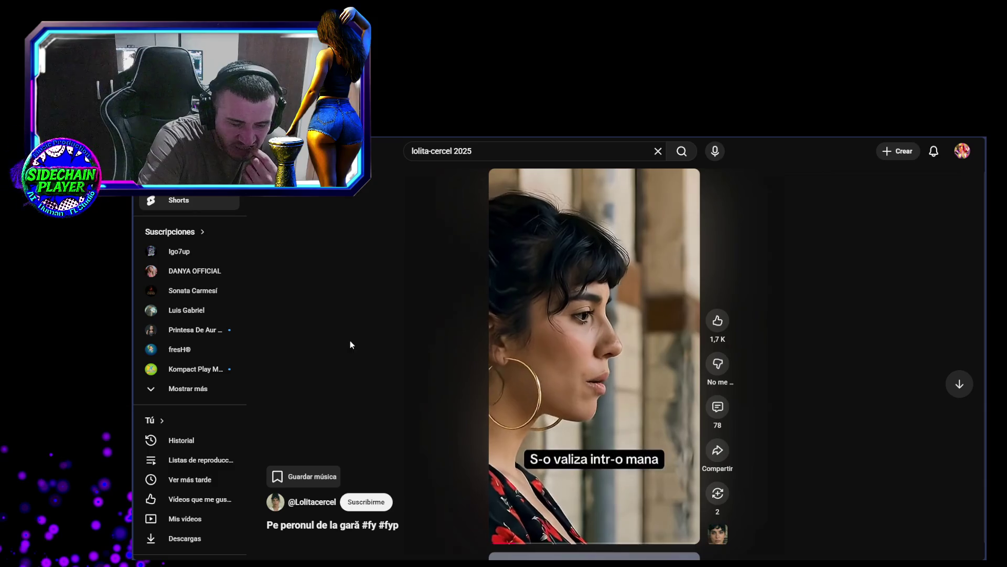
pyautogui.click(261, 557)
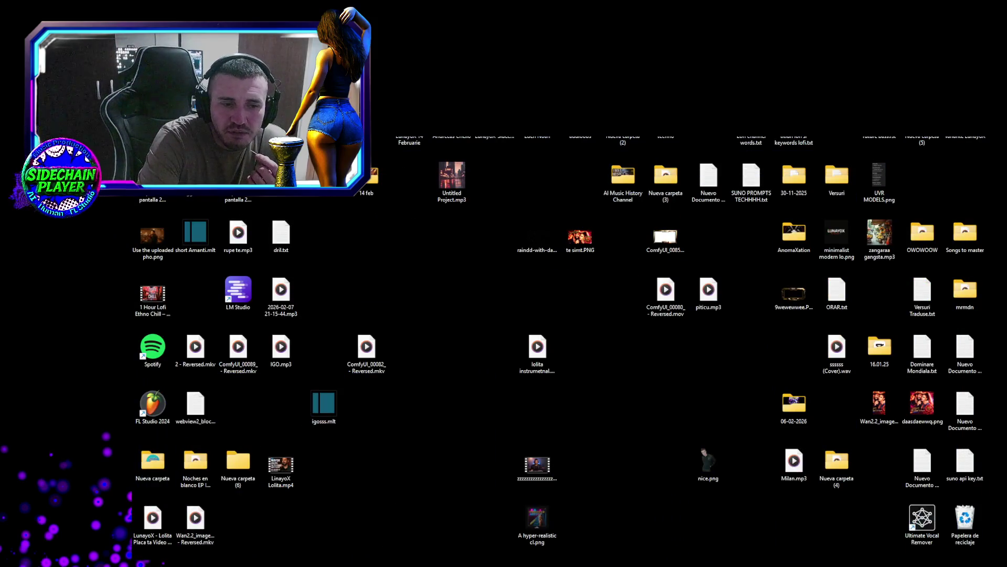
pyautogui.hotkey('alt', 'Tab')
pyautogui.hotkey('alt', 'Tab')
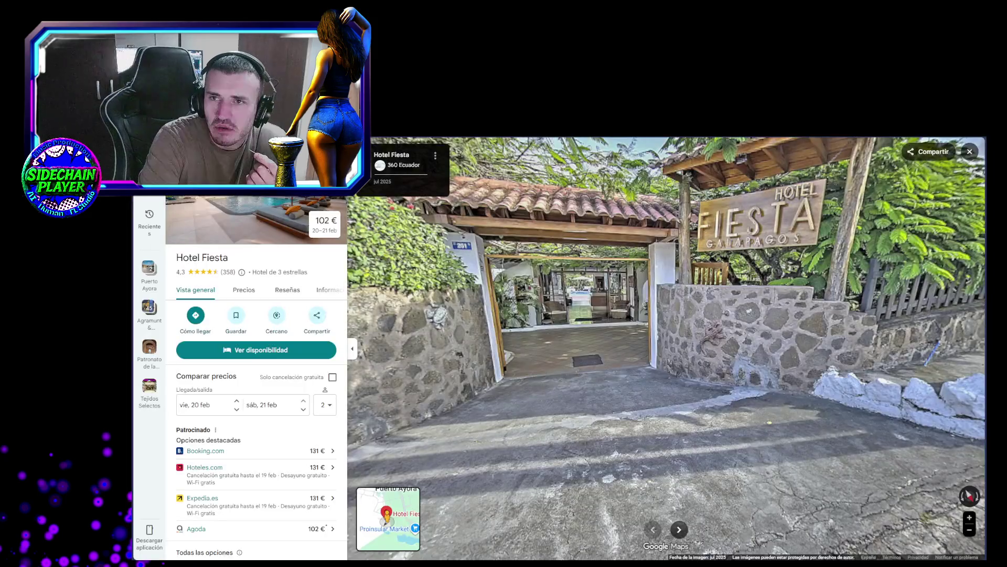
# Walk Street View from the street through Hotel Fiesta's courtyard and reception out to the patio
pyautogui.press('Right')
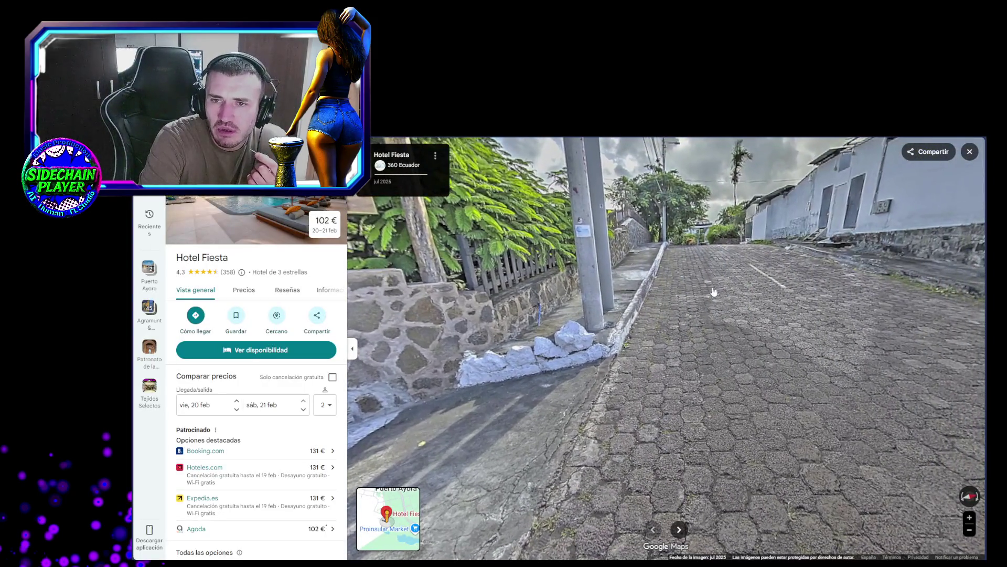
pyautogui.click(745, 356)
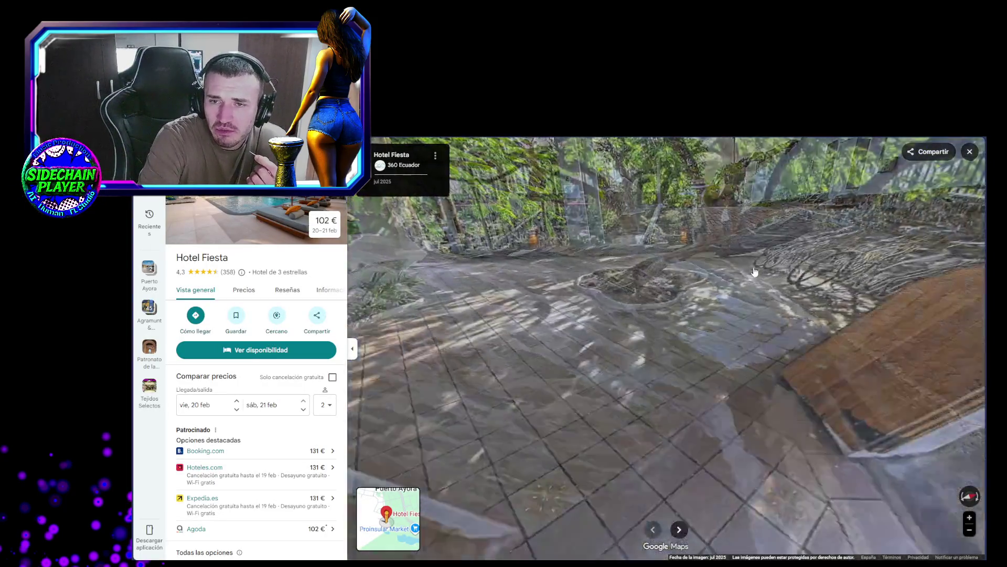
pyautogui.click(731, 371)
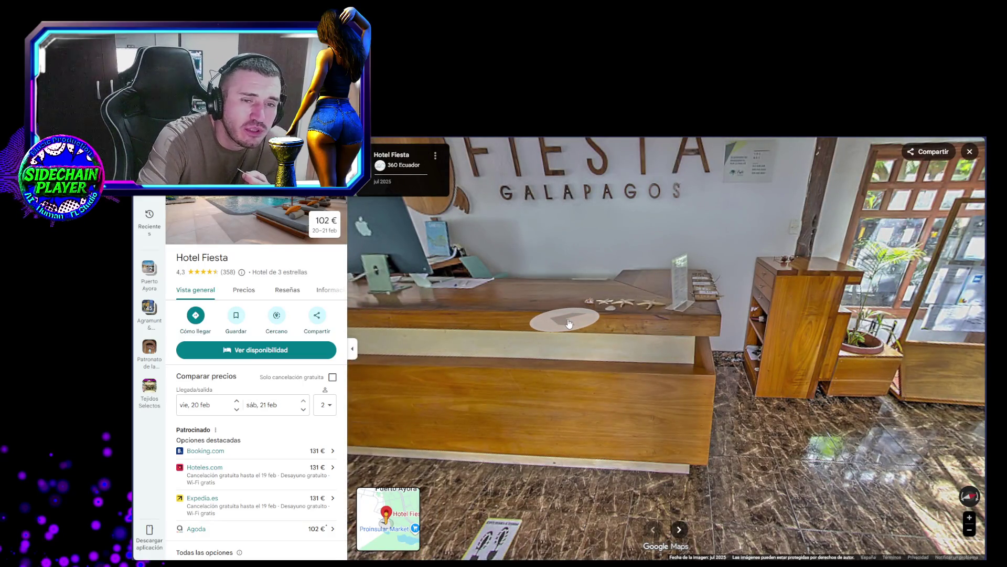
pyautogui.click(512, 301)
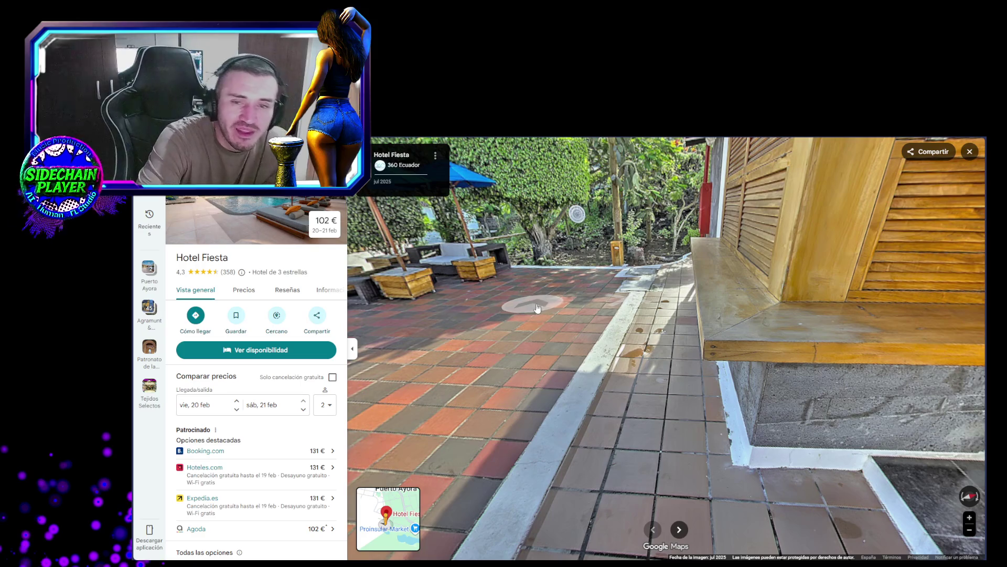
# Move past the blue-chair doorway into the Hotel Fiesta bedroom and stand beside the garden door
pyautogui.click(544, 308)
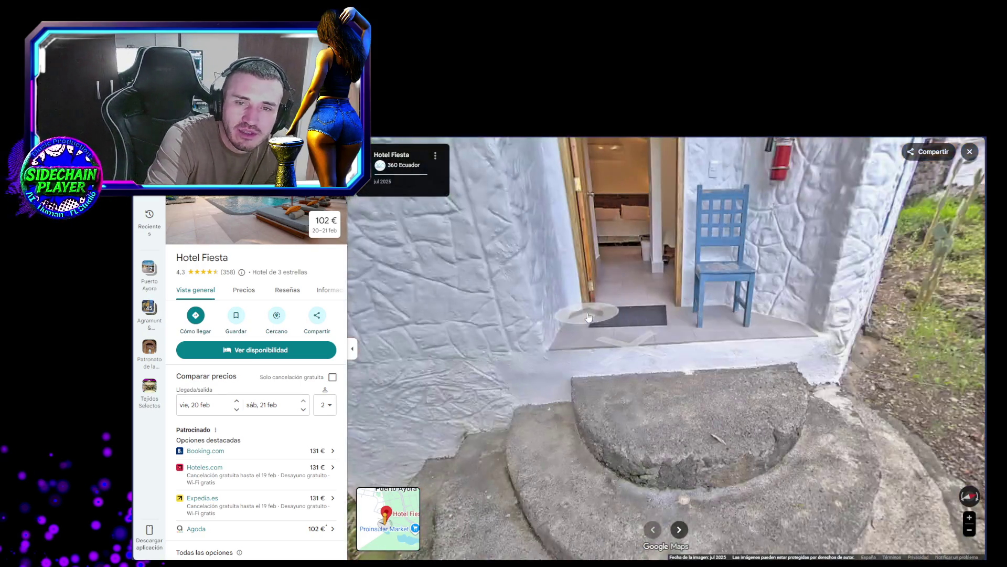
pyautogui.click(638, 293)
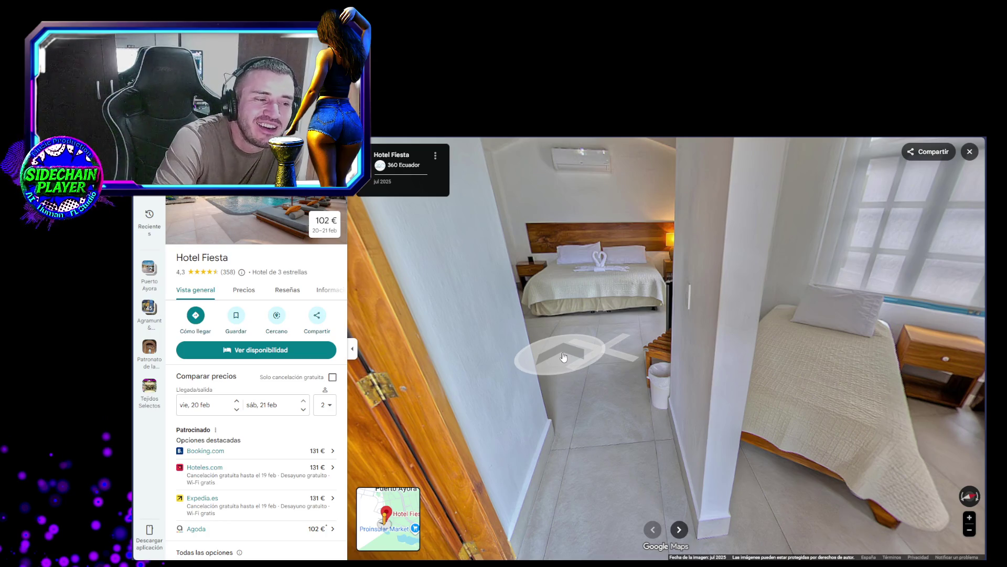
pyautogui.click(564, 357)
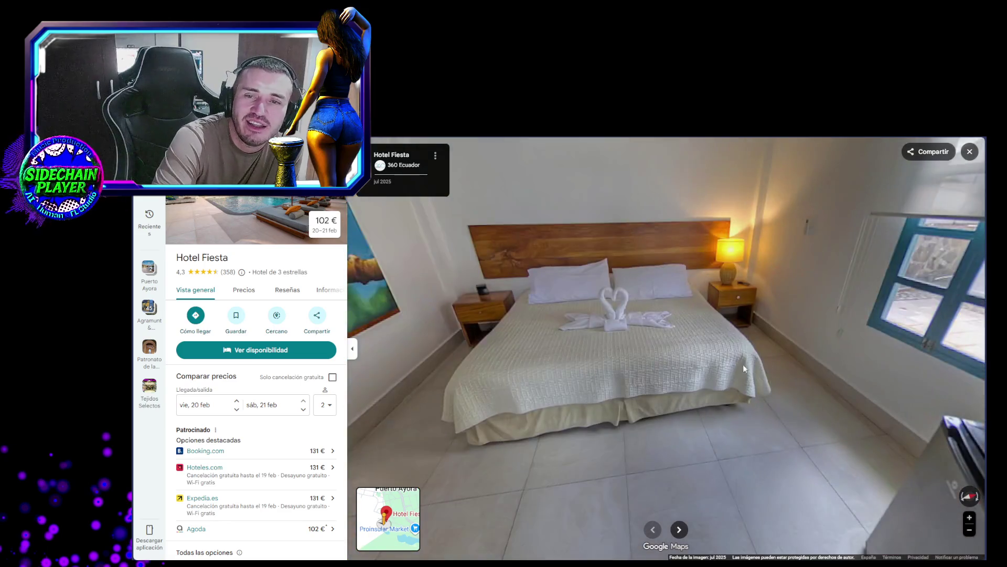
pyautogui.moveTo(743, 364); pyautogui.dragTo(322, 332)
pyautogui.click(823, 257)
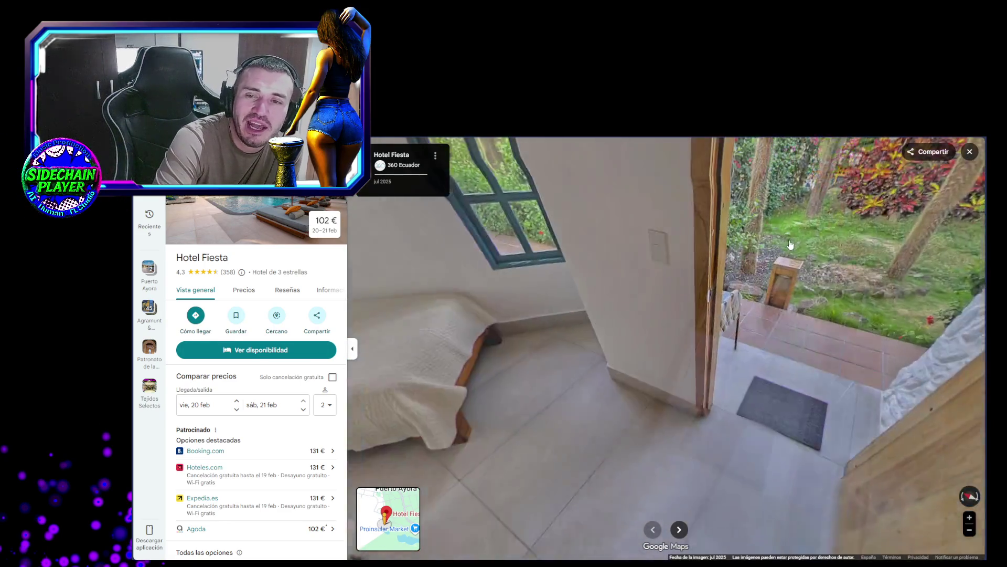
# Step out onto the railed stone garden path and follow it past the terrace to the gazebo
pyautogui.click(824, 257)
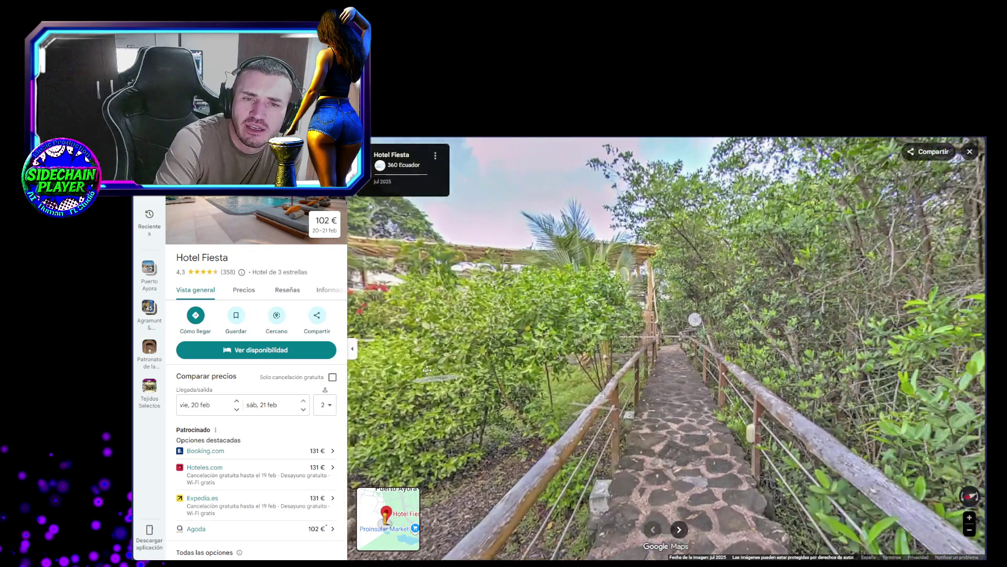
pyautogui.moveTo(427, 369)
pyautogui.mouseDown()
pyautogui.moveTo(720, 370)
pyautogui.moveTo(829, 351)
pyautogui.moveTo(748, 344)
pyautogui.mouseUp()
pyautogui.click(748, 345)
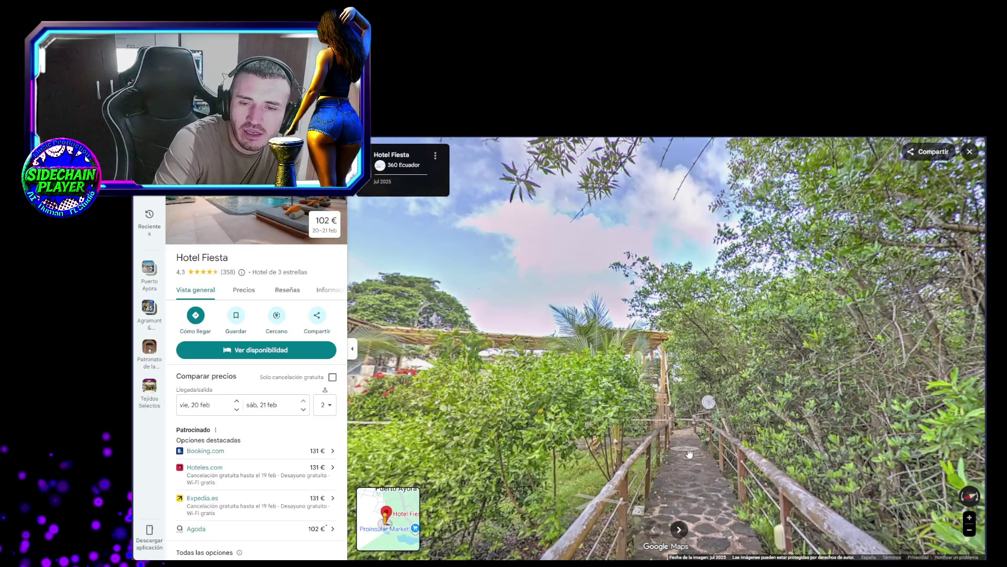
pyautogui.click(697, 468)
pyautogui.click(758, 448)
# Walk along the poolside toward the white building and up to the lounge chairs
pyautogui.moveTo(757, 448)
pyautogui.mouseDown()
pyautogui.moveTo(727, 454)
pyautogui.moveTo(734, 460)
pyautogui.mouseUp()
pyautogui.click(733, 460)
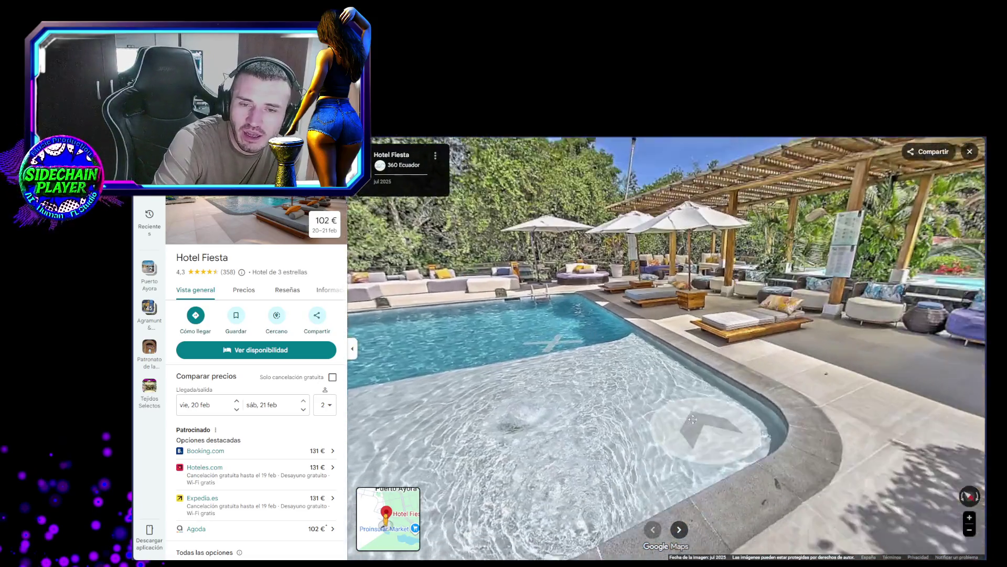
pyautogui.click(692, 419)
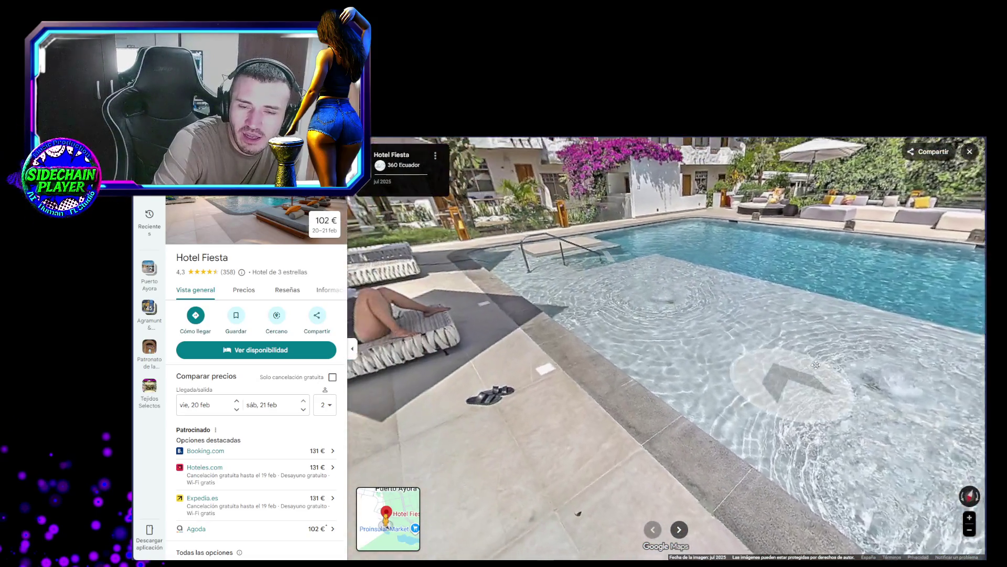
pyautogui.click(768, 357)
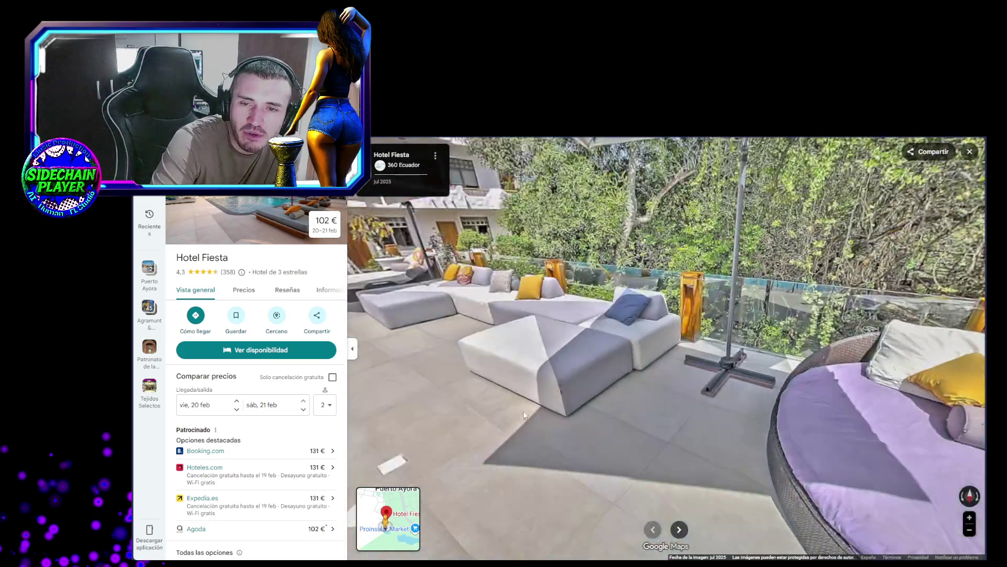
pyautogui.moveTo(523, 411)
pyautogui.mouseDown()
pyautogui.moveTo(968, 408)
pyautogui.moveTo(742, 405)
pyautogui.moveTo(641, 427)
pyautogui.moveTo(877, 449)
pyautogui.moveTo(627, 412)
pyautogui.mouseUp()
pyautogui.click(627, 411)
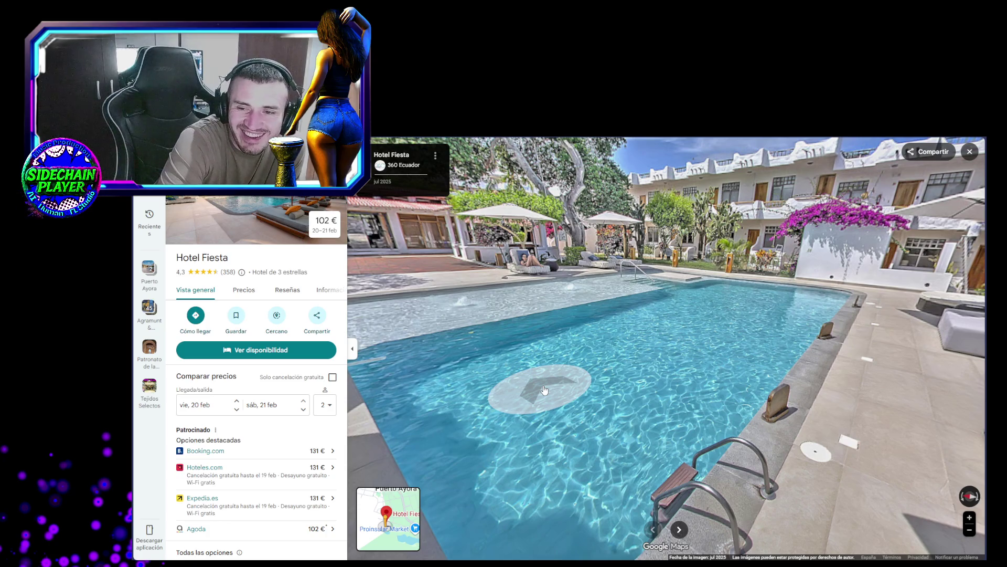
pyautogui.click(697, 330)
pyautogui.click(697, 330)
pyautogui.click(703, 339)
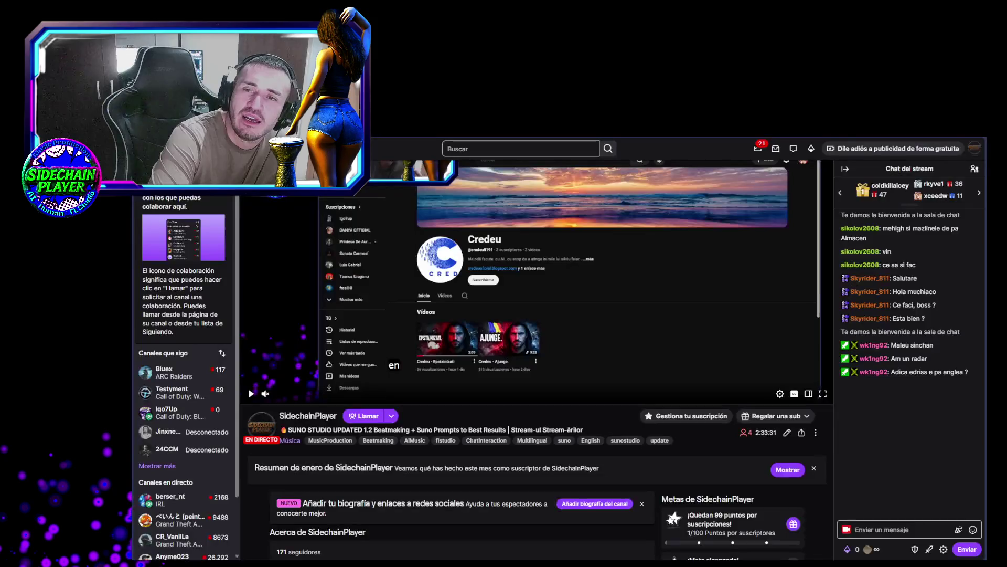
# Start the live stream preview on the Twitch channel page, then return to the YouTube video
pyautogui.hotkey('alt', 'Tab')
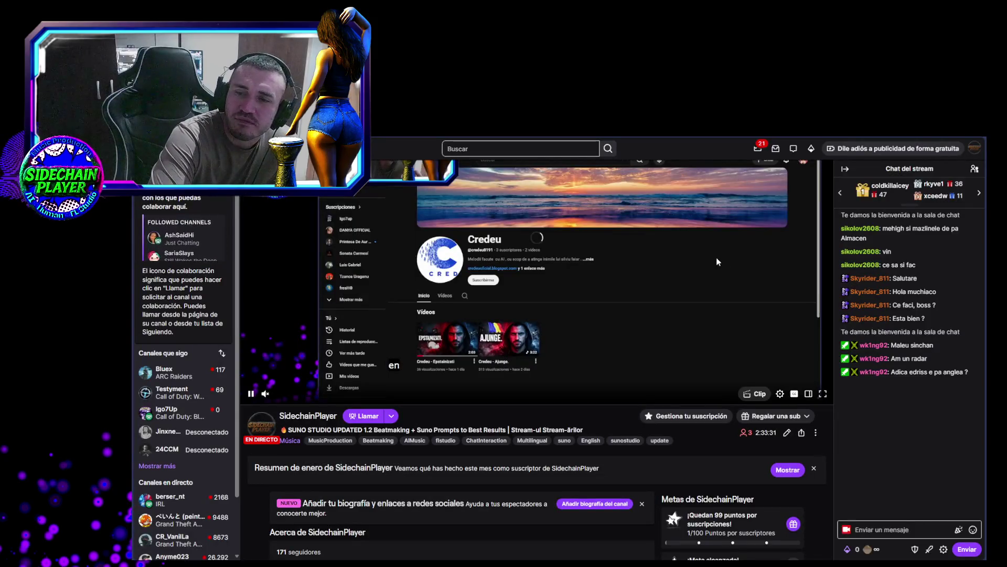
pyautogui.click(716, 258)
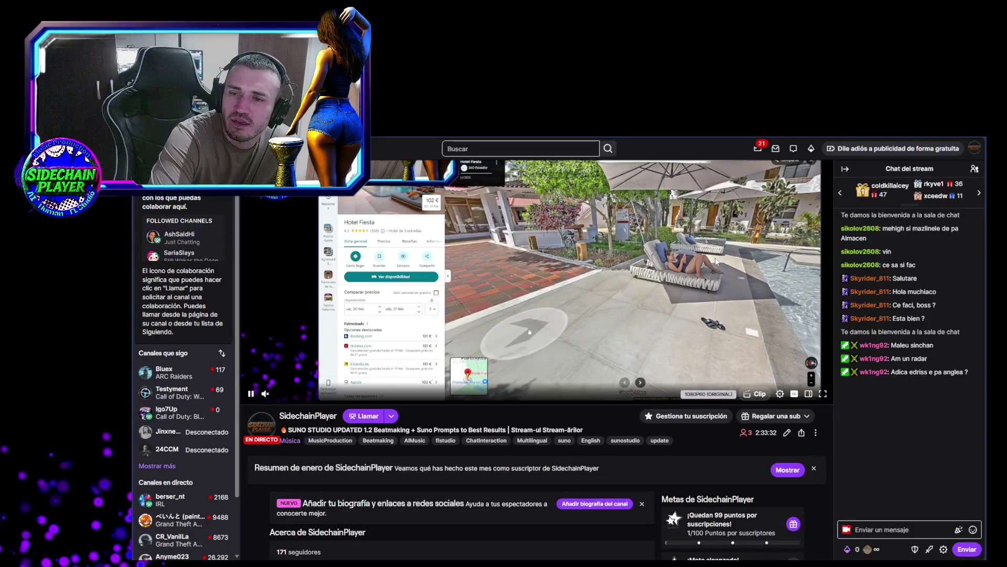
pyautogui.hotkey('alt', 'Tab')
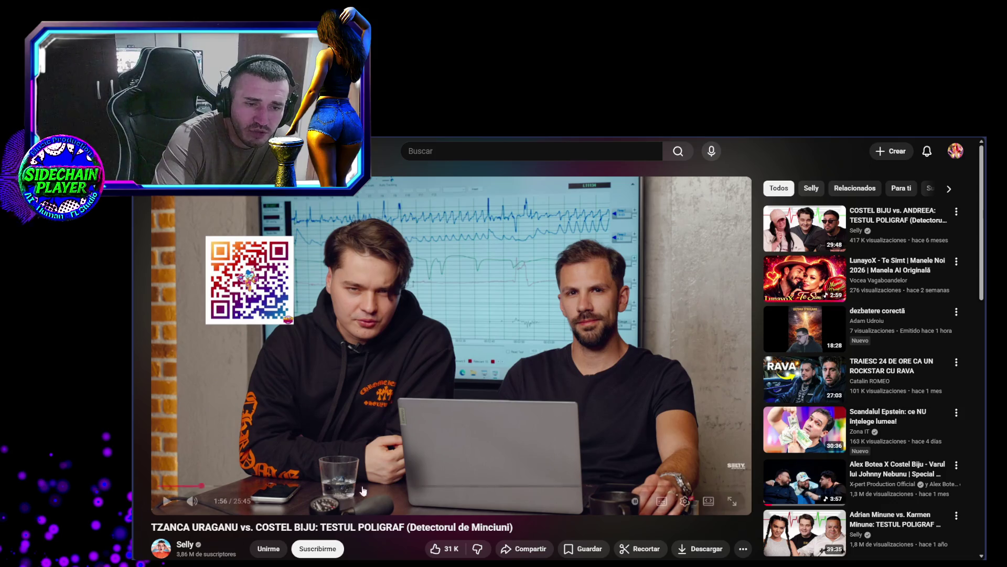
# Resume the polygraph video, unmute it and settle the volume at a moderate level
pyautogui.press('space')
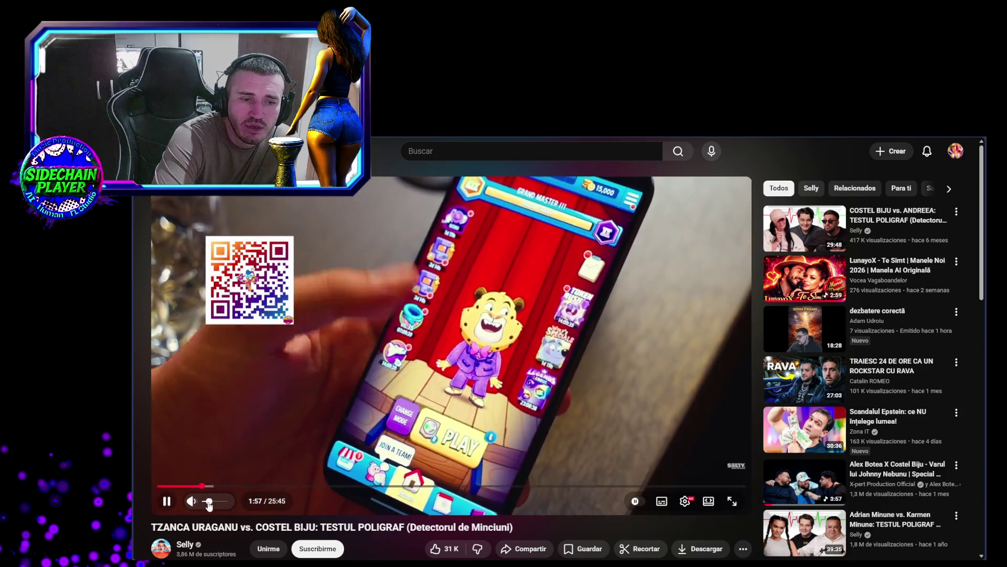
pyautogui.click(204, 503)
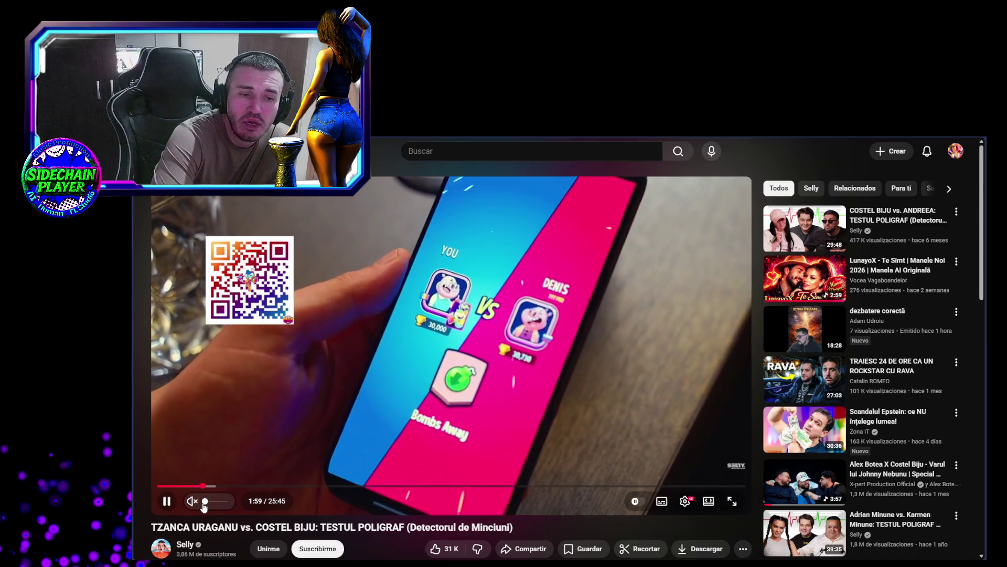
pyautogui.click(204, 505)
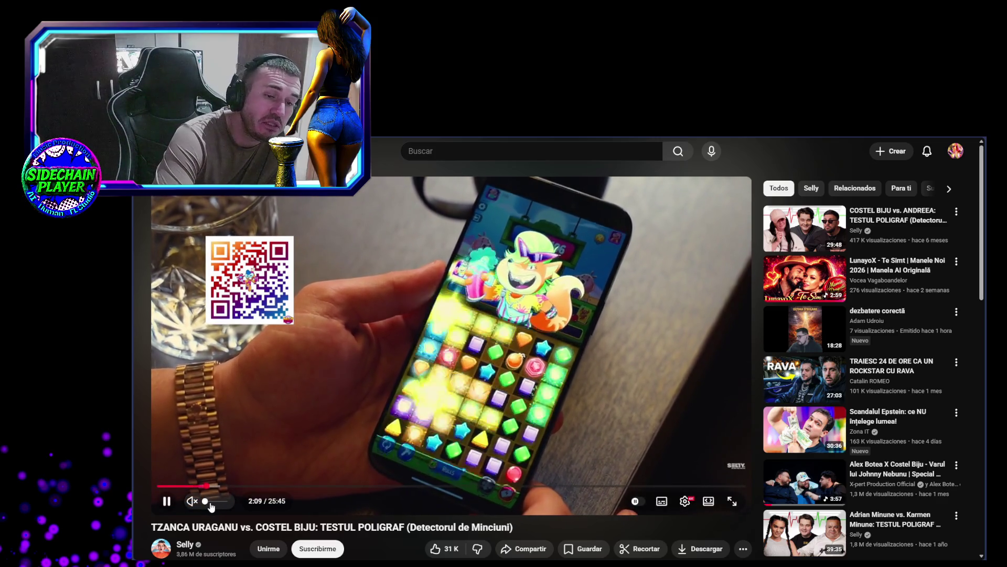
pyautogui.click(209, 501)
pyautogui.click(205, 501)
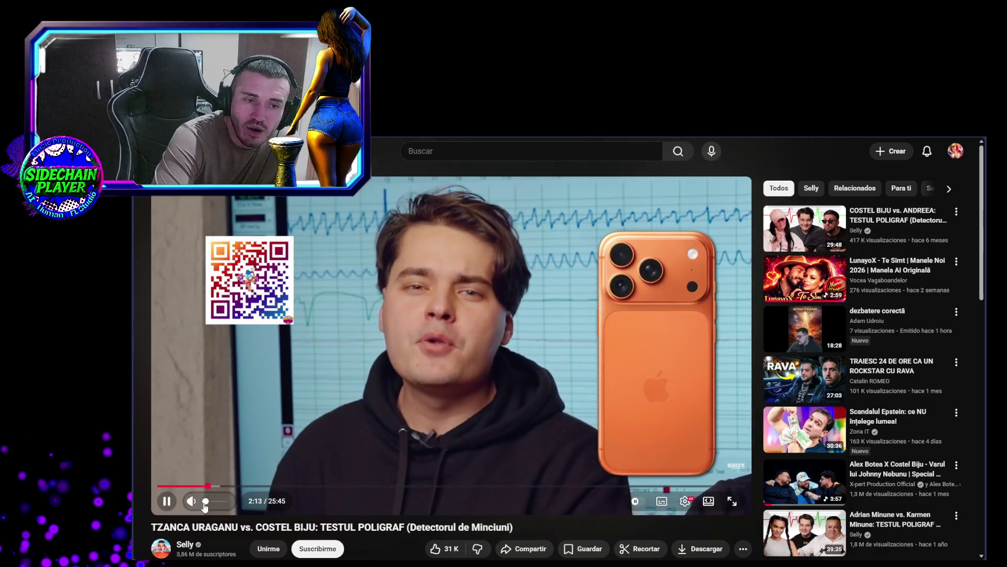
pyautogui.click(207, 502)
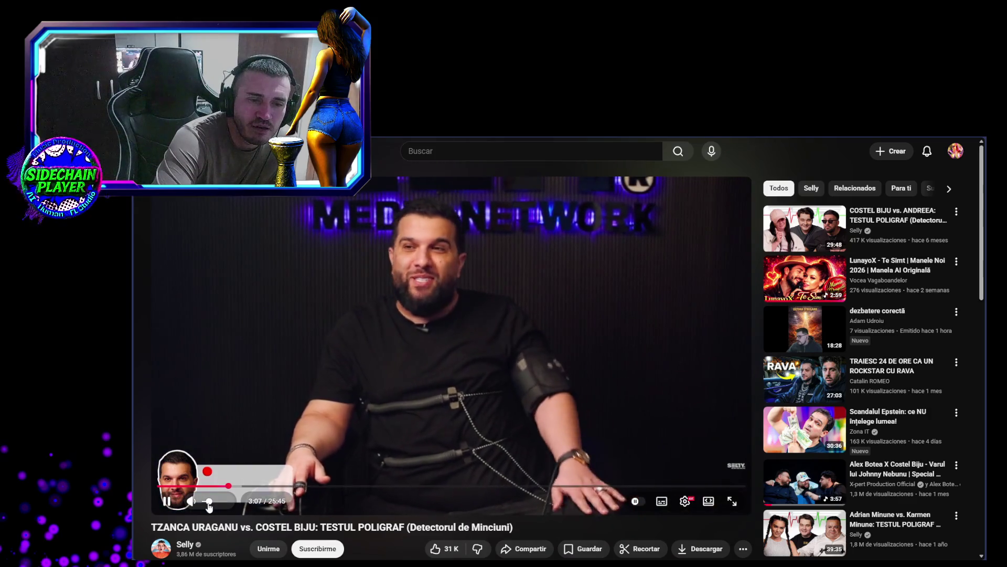
# Lower the volume slightly, pause the polygraph video at 3:11 and unmute it before moving to Suno
pyautogui.moveTo(209, 503); pyautogui.dragTo(196, 505)
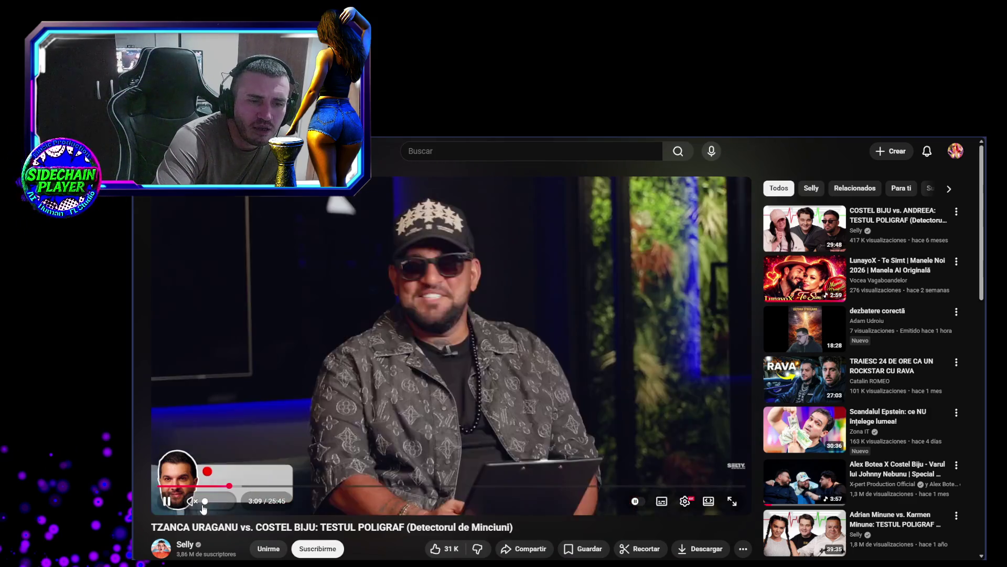
pyautogui.click(166, 504)
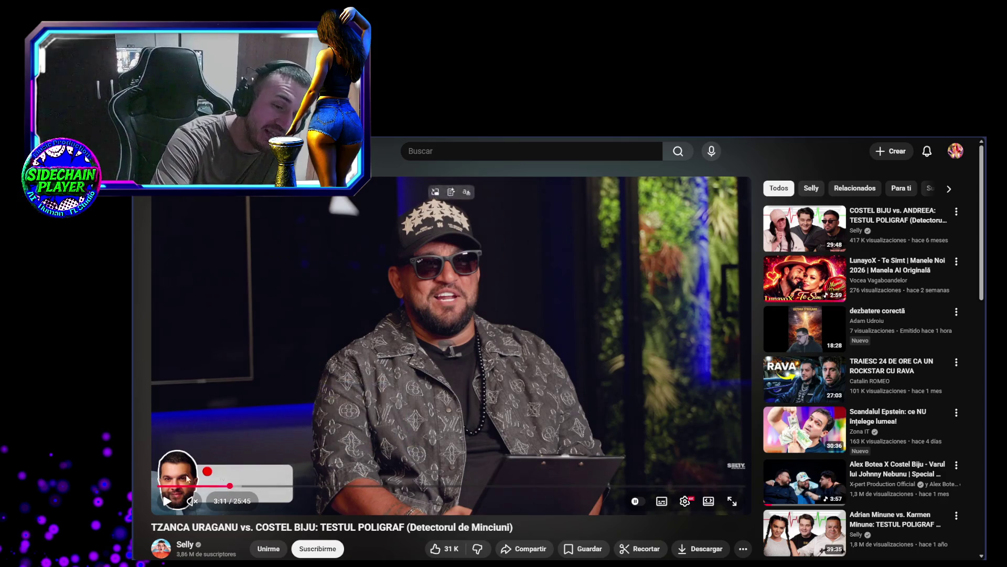
pyautogui.click(207, 504)
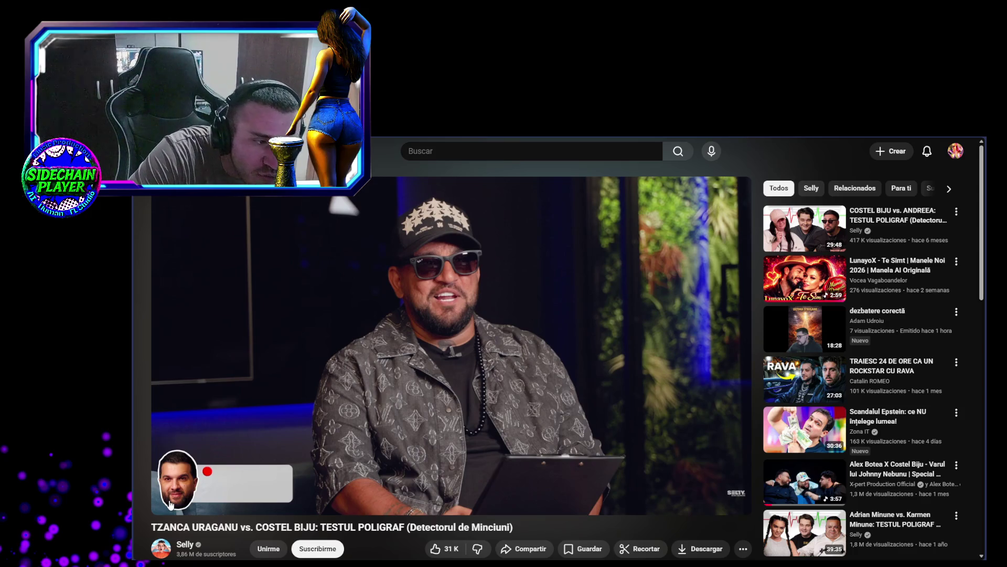
pyautogui.hotkey('ctrl', 'Tab')
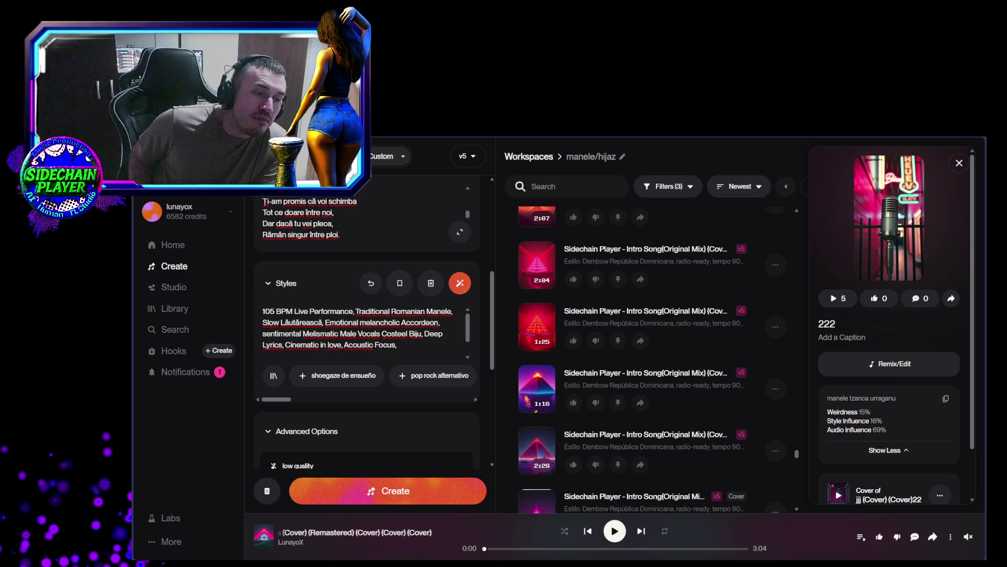
# Glance at the LM Studio lyrics chat, then return to the Suno manele/hijaz song list
pyautogui.hotkey('alt', 'Tab')
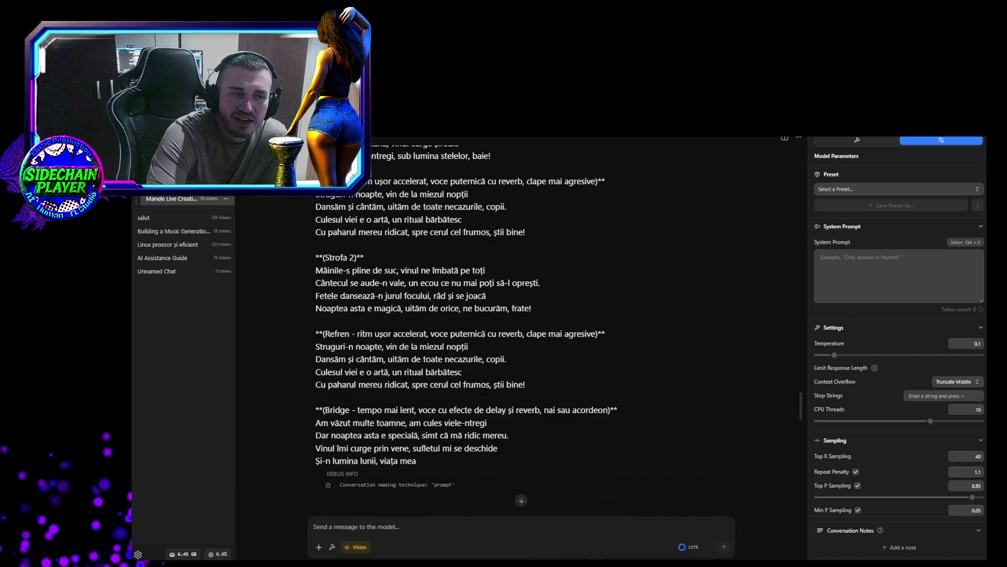
pyautogui.hotkey('alt', 'Tab')
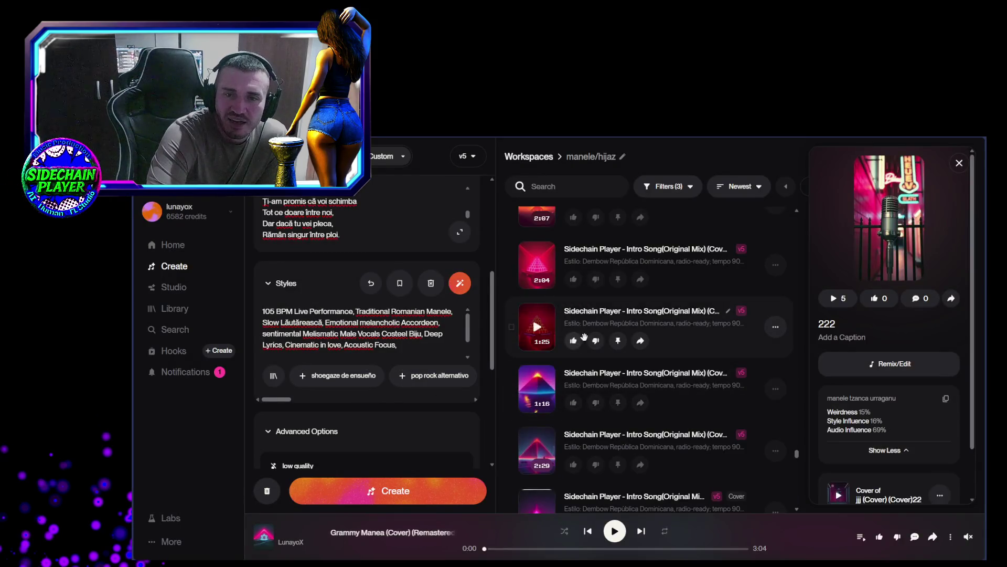
pyautogui.scroll(-5, 597, 351)
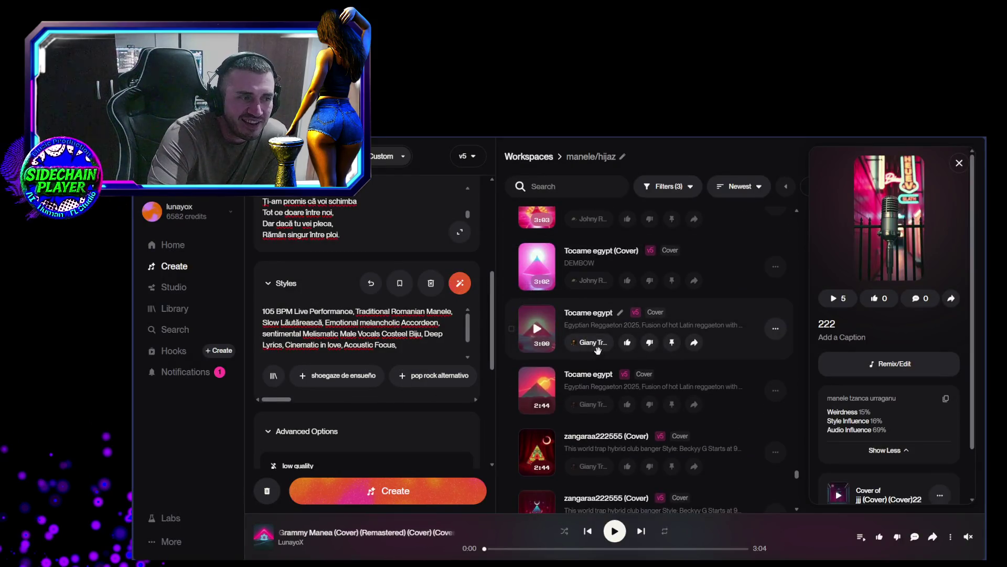
# Play zangaraa222555 (Cover) from the song list with volume raised from muted, then pause at 0:15
pyautogui.scroll(-3, 597, 351)
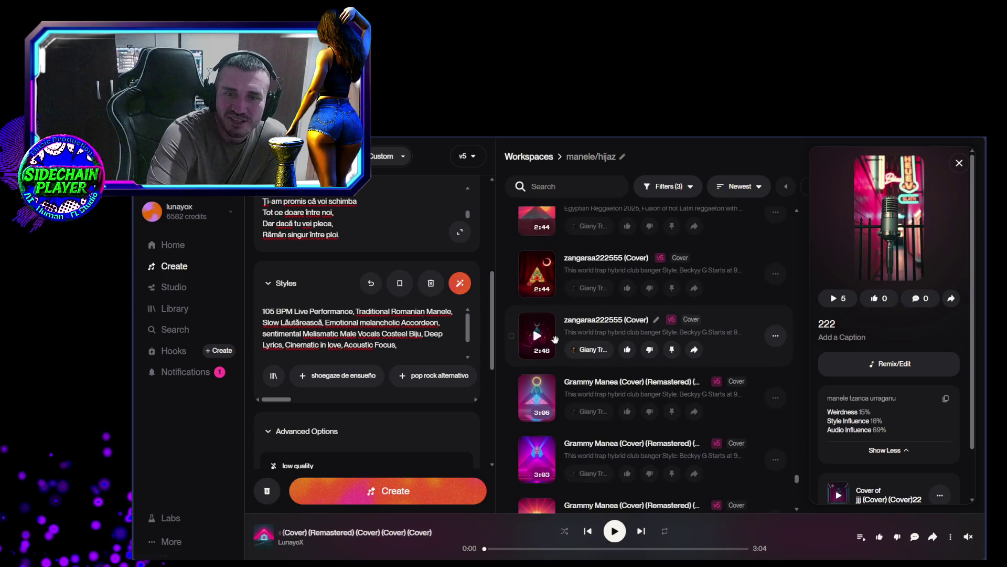
pyautogui.click(542, 278)
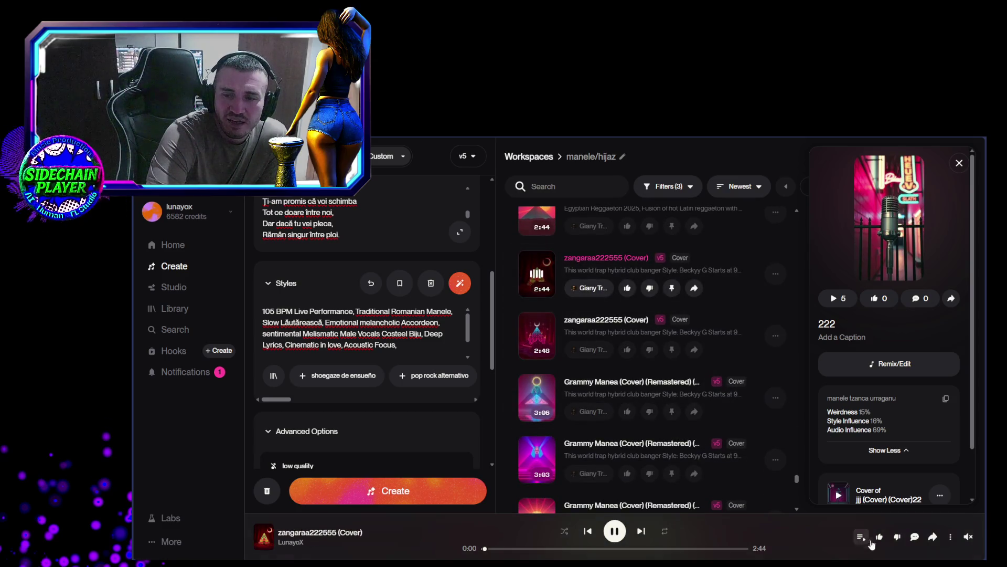
pyautogui.moveTo(962, 544)
pyautogui.moveTo(968, 519)
pyautogui.mouseDown()
pyautogui.moveTo(968, 505)
pyautogui.moveTo(966, 519)
pyautogui.mouseUp()
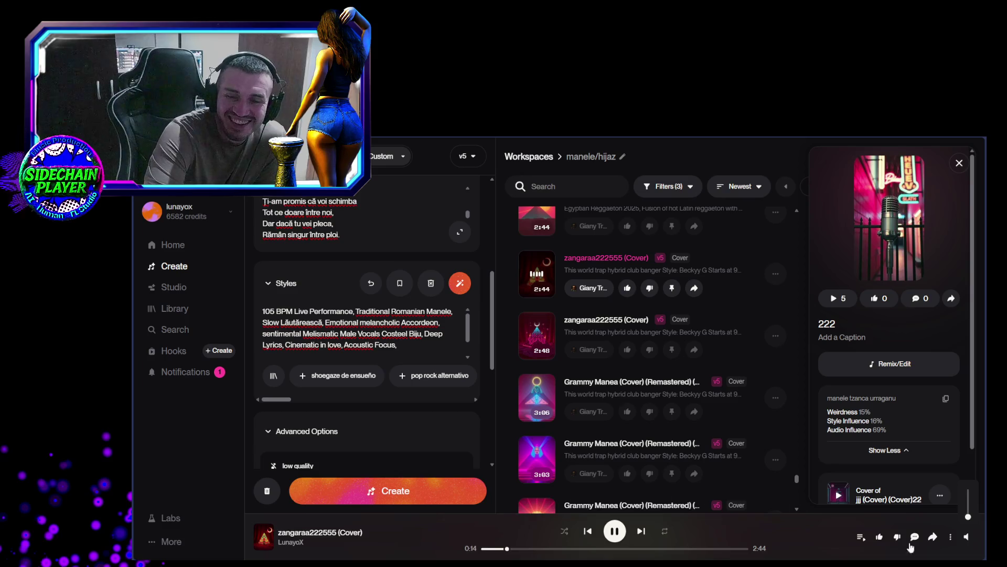
pyautogui.click(615, 531)
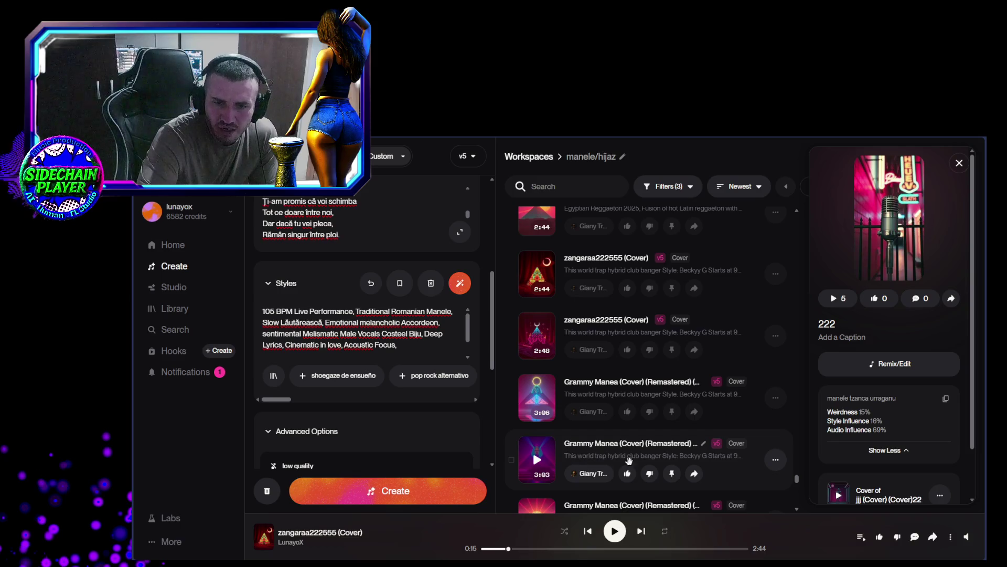
# Open the details of the 3:03 Grammy Manea (Cover) (Remastered) track
pyautogui.click(747, 474)
# Check Suno's notifications Activity panel and its notification settings, then move to the Gemini chat
pyautogui.scroll(-2, 877, 471)
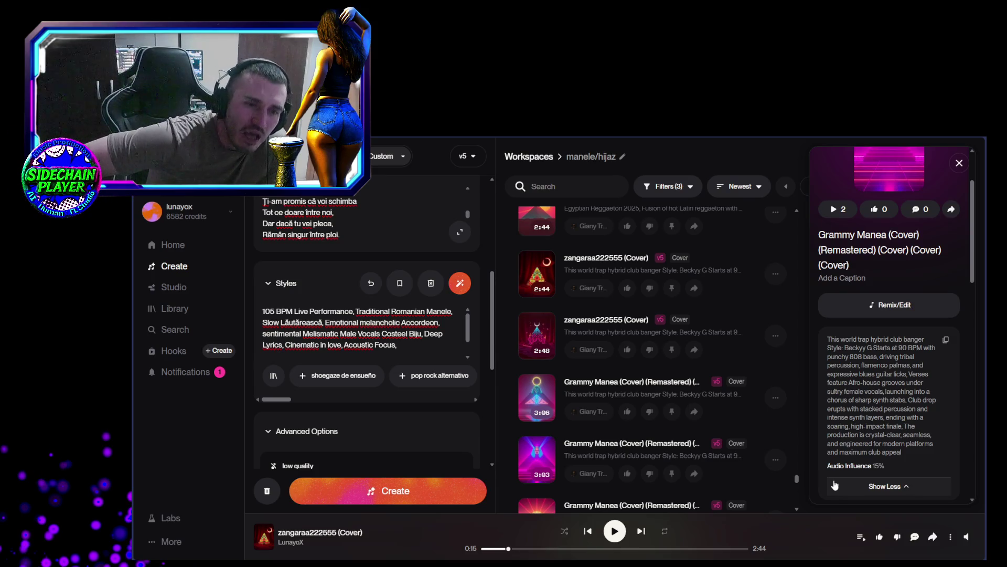
pyautogui.click(181, 371)
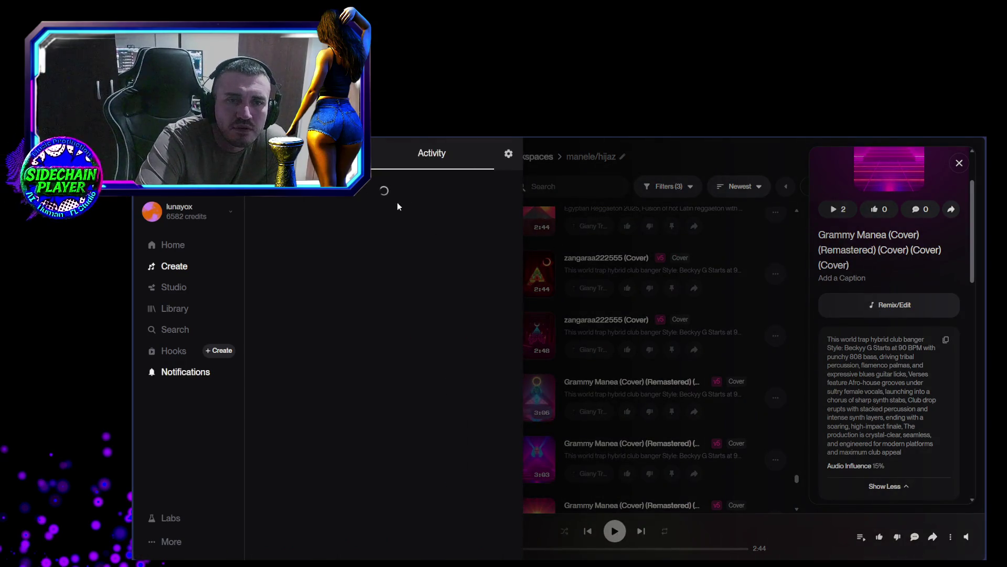
pyautogui.click(508, 153)
pyautogui.click(705, 312)
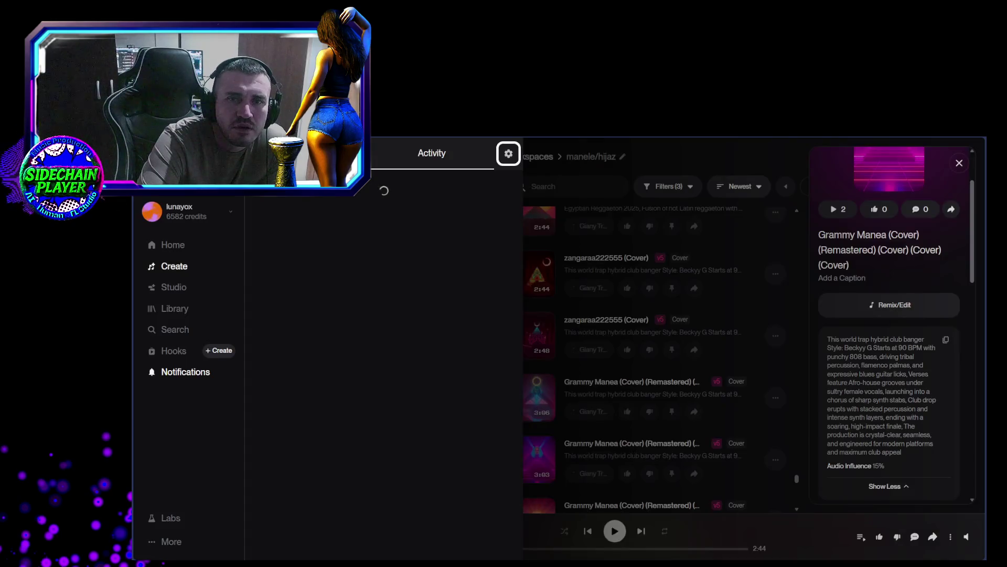
pyautogui.hotkey('ctrl', 'Tab')
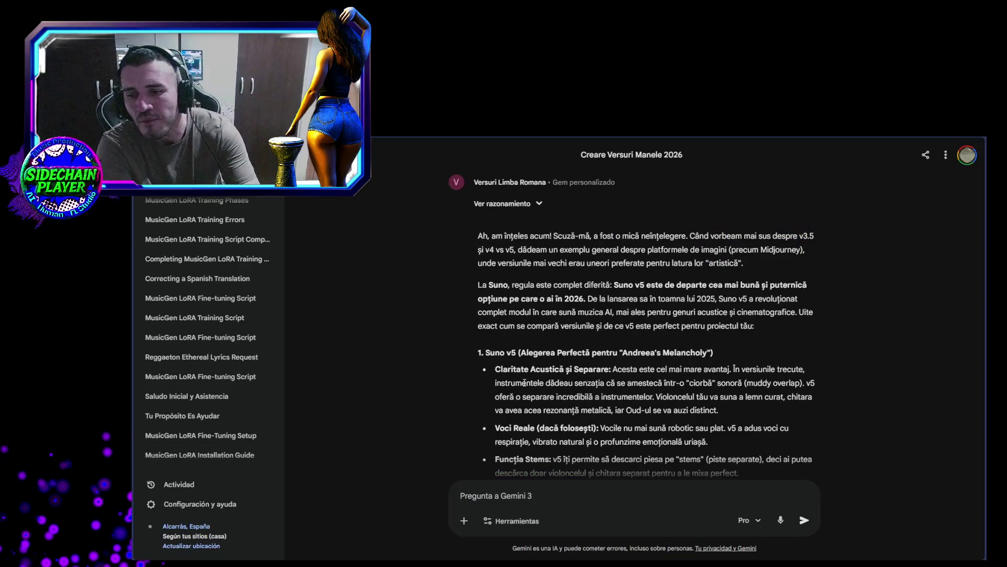
pyautogui.scroll(3, 452, 359)
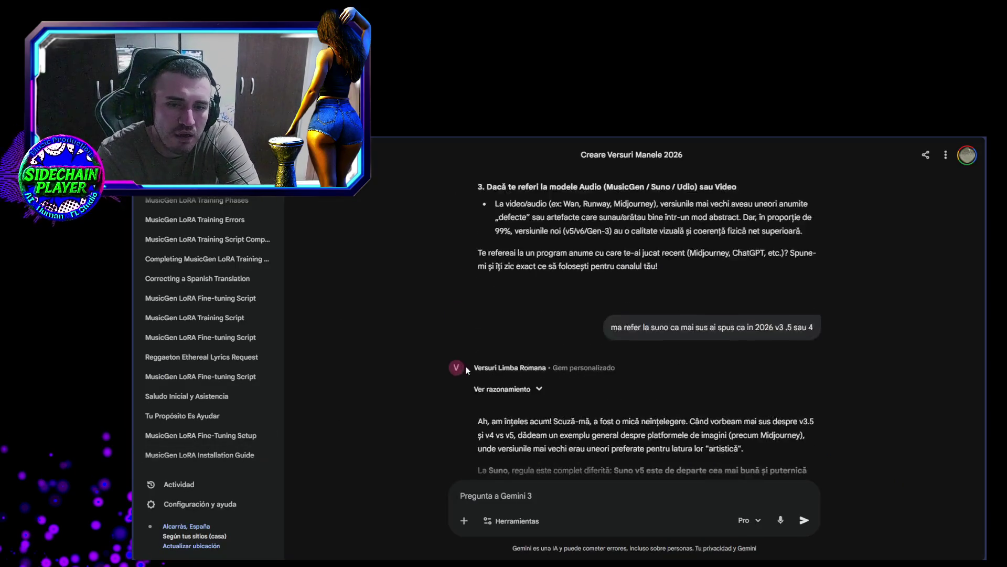
pyautogui.scroll(-4, 472, 368)
pyautogui.moveTo(495, 384); pyautogui.dragTo(797, 392)
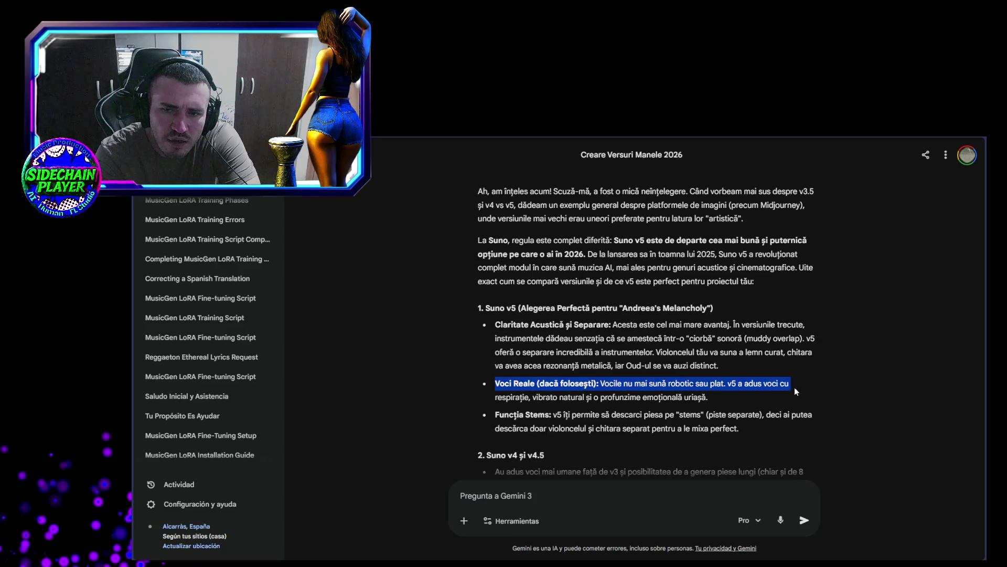
pyautogui.click(590, 399)
pyautogui.moveTo(501, 400); pyautogui.dragTo(689, 399)
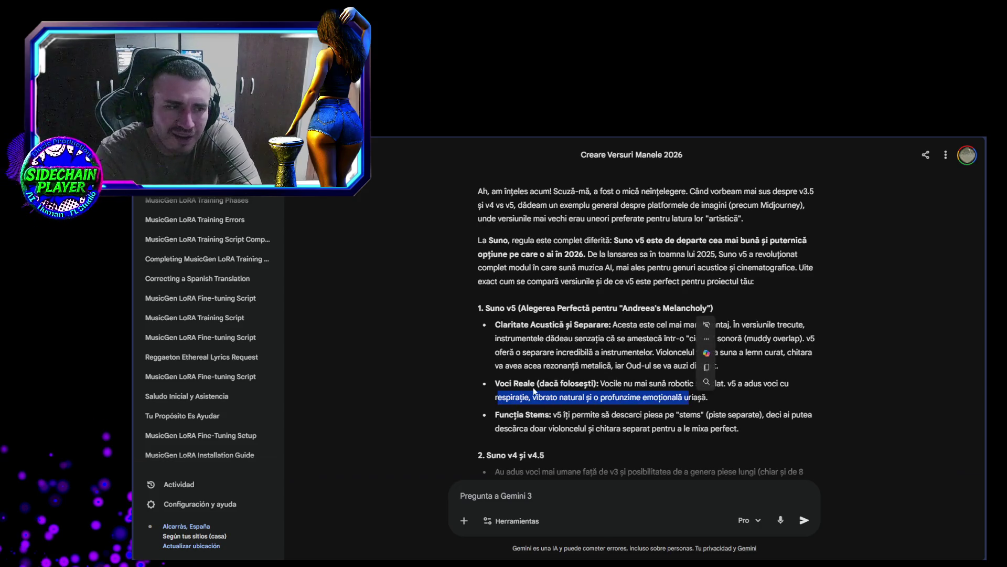
pyautogui.click(535, 388)
pyautogui.scroll(-2, 520, 389)
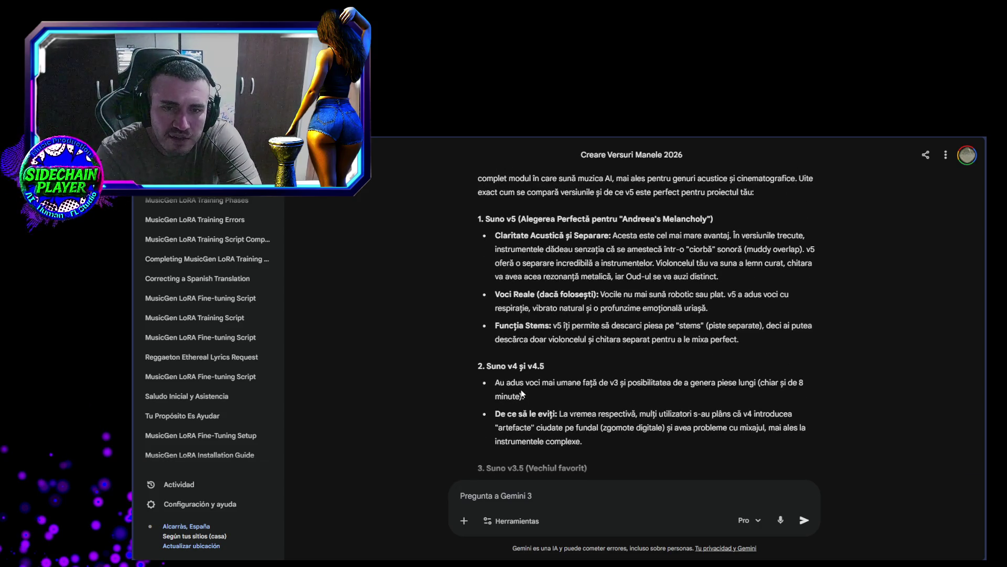
pyautogui.scroll(-4, 523, 388)
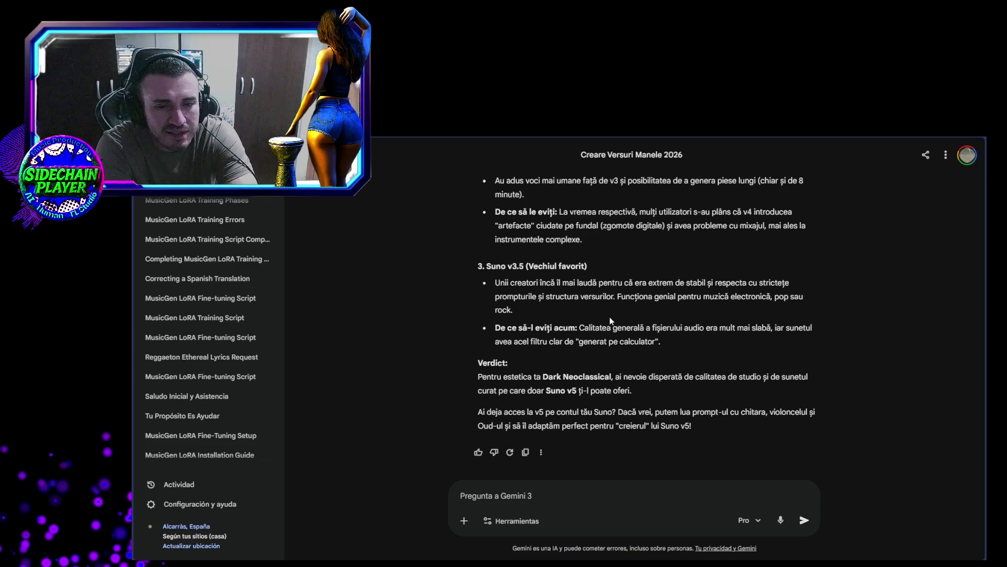
pyautogui.scroll(4, 584, 386)
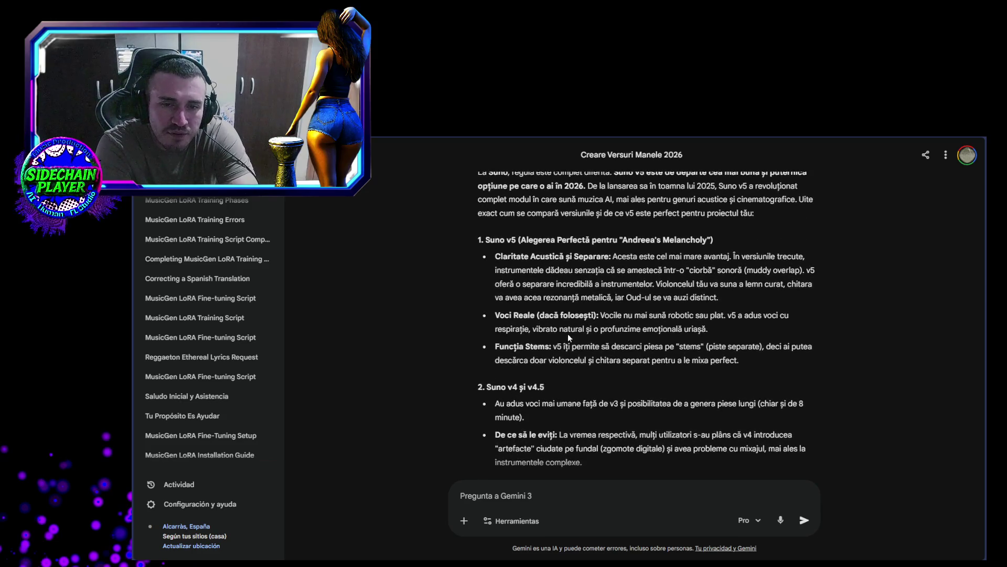
pyautogui.scroll(2, 546, 363)
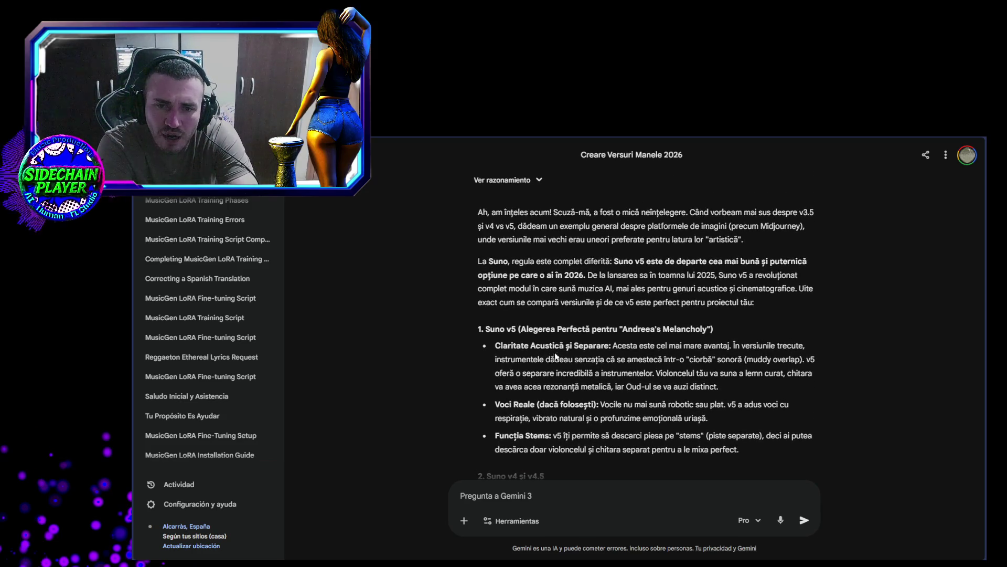
pyautogui.moveTo(569, 345)
pyautogui.mouseDown()
pyautogui.moveTo(768, 346)
pyautogui.moveTo(819, 360)
pyautogui.mouseUp()
pyautogui.click(621, 363)
pyautogui.moveTo(640, 345); pyautogui.dragTo(813, 361)
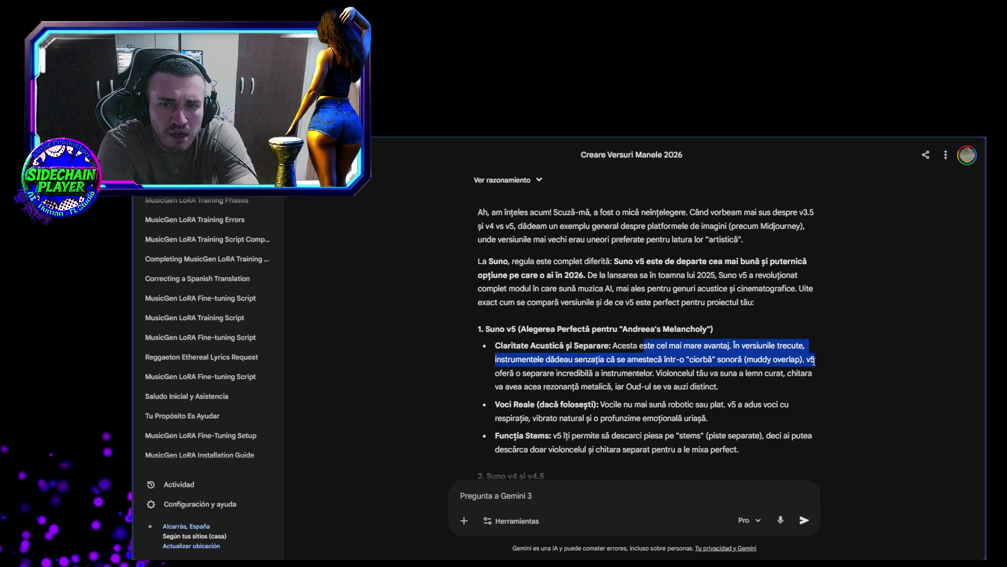
pyautogui.moveTo(813, 361); pyautogui.dragTo(820, 382)
pyautogui.scroll(-3, 781, 385)
pyautogui.scroll(-3, 781, 385)
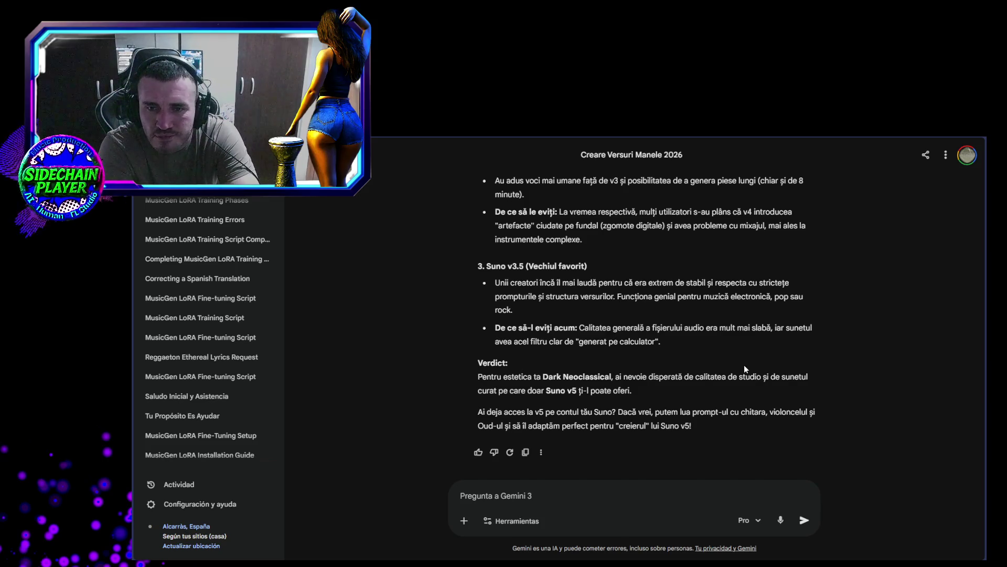
pyautogui.moveTo(705, 328)
pyautogui.mouseDown()
pyautogui.moveTo(812, 330)
pyautogui.moveTo(720, 358)
pyautogui.mouseUp()
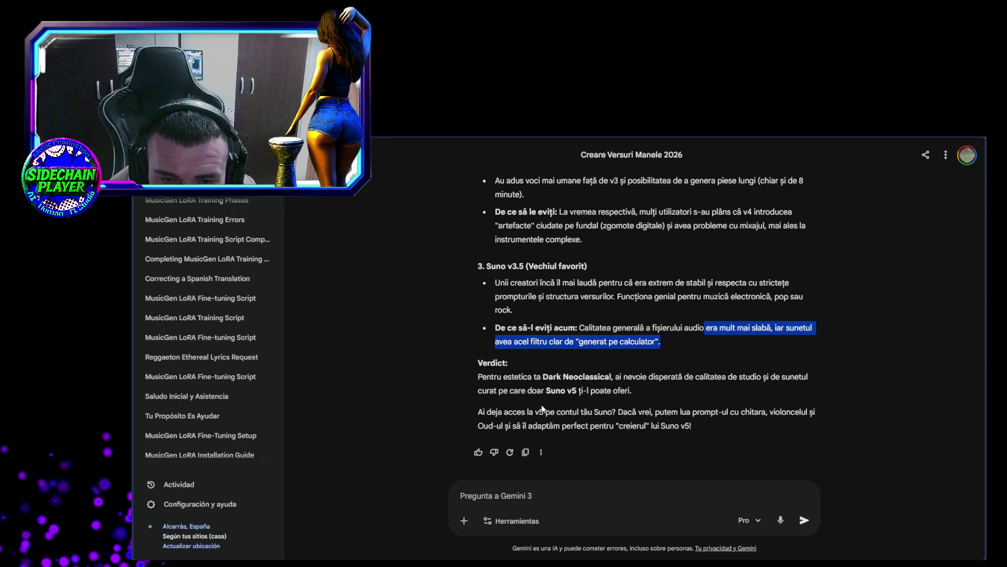
pyautogui.moveTo(494, 178)
pyautogui.mouseDown()
pyautogui.moveTo(524, 314)
pyautogui.moveTo(603, 423)
pyautogui.moveTo(643, 412)
pyautogui.moveTo(738, 426)
pyautogui.moveTo(788, 415)
pyautogui.moveTo(540, 425)
pyautogui.moveTo(656, 425)
pyautogui.mouseUp()
pyautogui.click(602, 424)
pyautogui.doubleClick(628, 412)
pyautogui.click(629, 414)
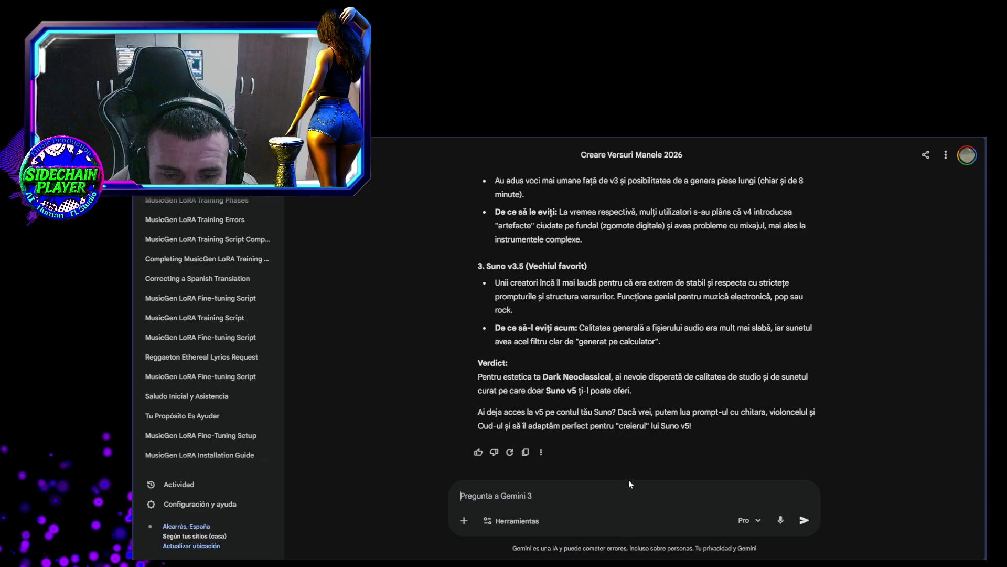
# Reply 'am acces da/mi' to Gemini to confirm Suno v5 access
pyautogui.write('am acc')
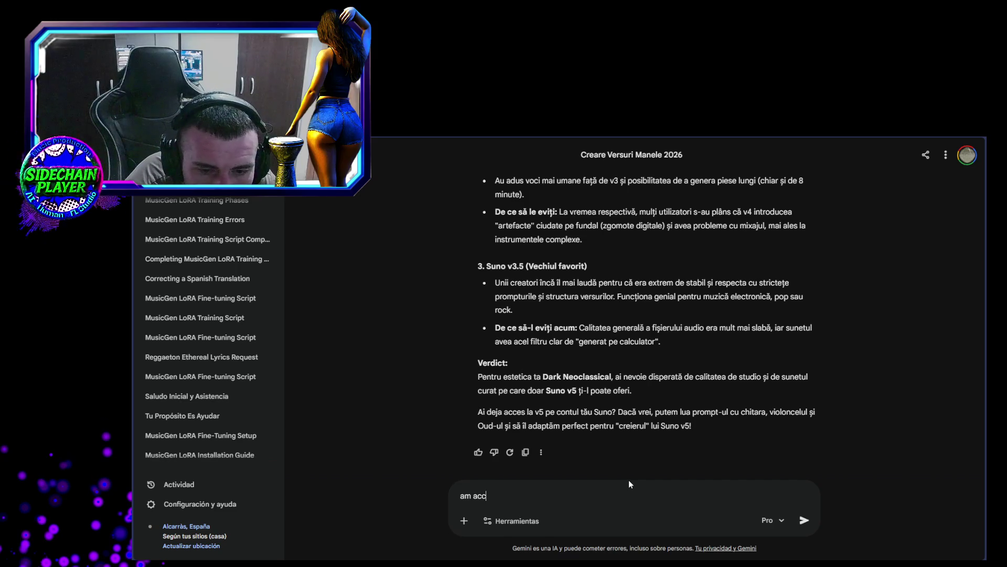
pyautogui.write('es da/m')
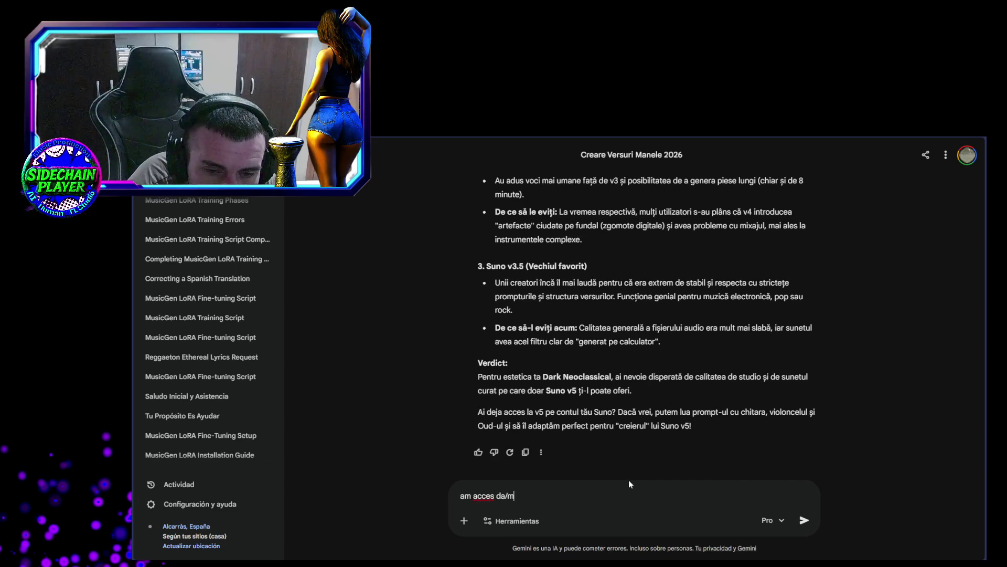
pyautogui.write('i')
pyautogui.press('Return')
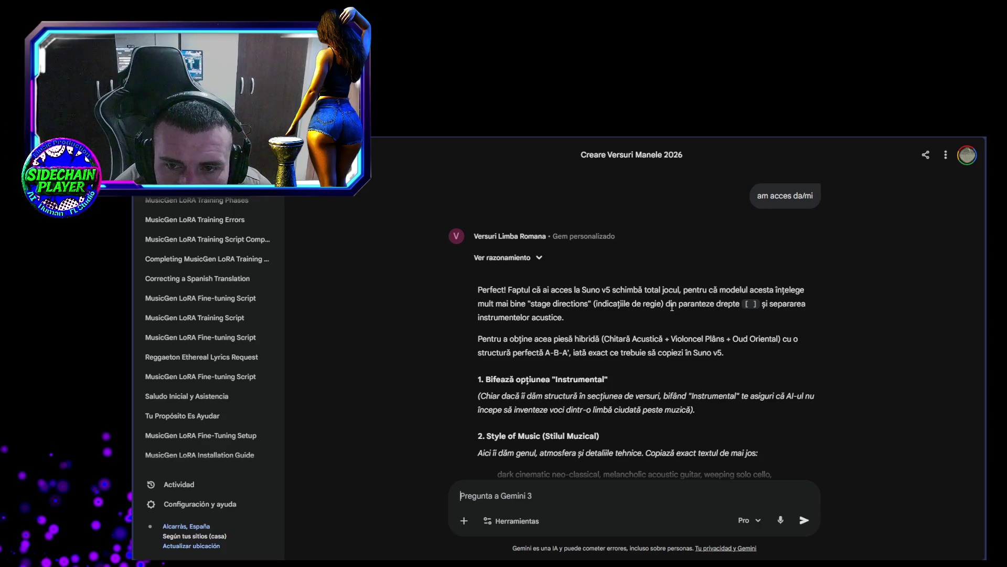
pyautogui.moveTo(477, 342); pyautogui.dragTo(667, 340)
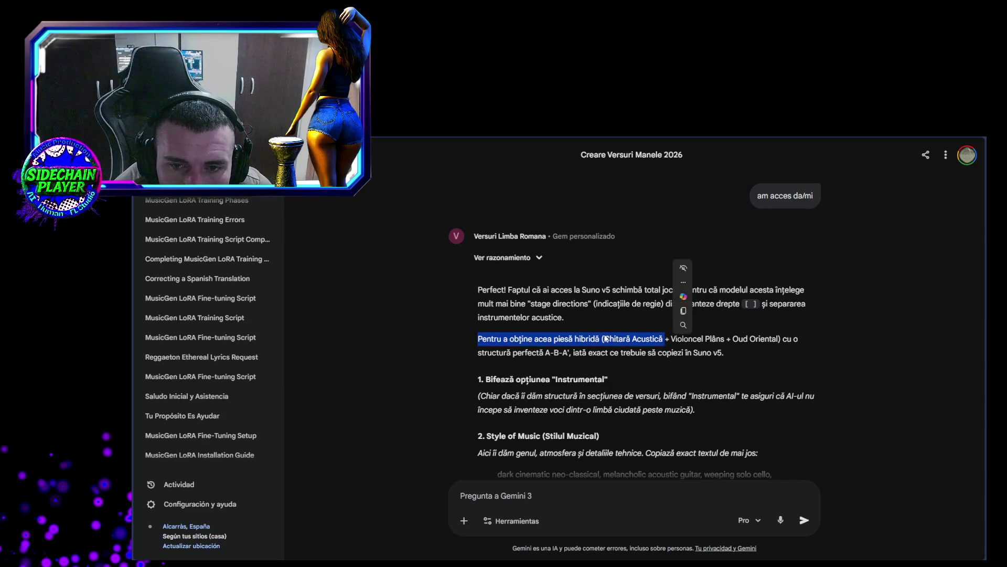
pyautogui.click(545, 338)
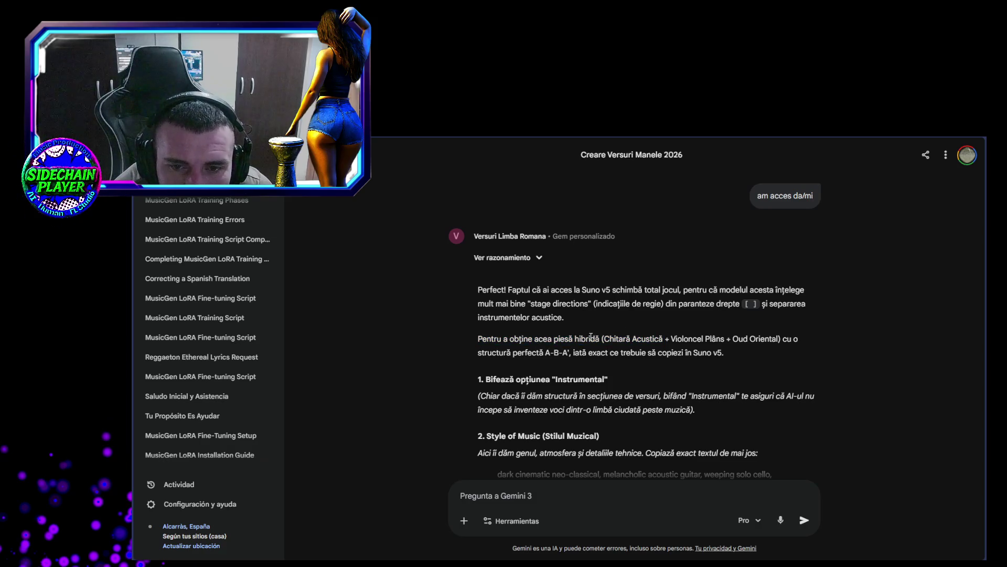
pyautogui.moveTo(603, 340)
pyautogui.mouseDown()
pyautogui.moveTo(445, 345)
pyautogui.moveTo(820, 330)
pyautogui.moveTo(445, 340)
pyautogui.moveTo(795, 337)
pyautogui.moveTo(538, 340)
pyautogui.moveTo(793, 339)
pyautogui.moveTo(538, 353)
pyautogui.moveTo(626, 329)
pyautogui.moveTo(803, 338)
pyautogui.moveTo(627, 319)
pyautogui.moveTo(816, 354)
pyautogui.mouseUp()
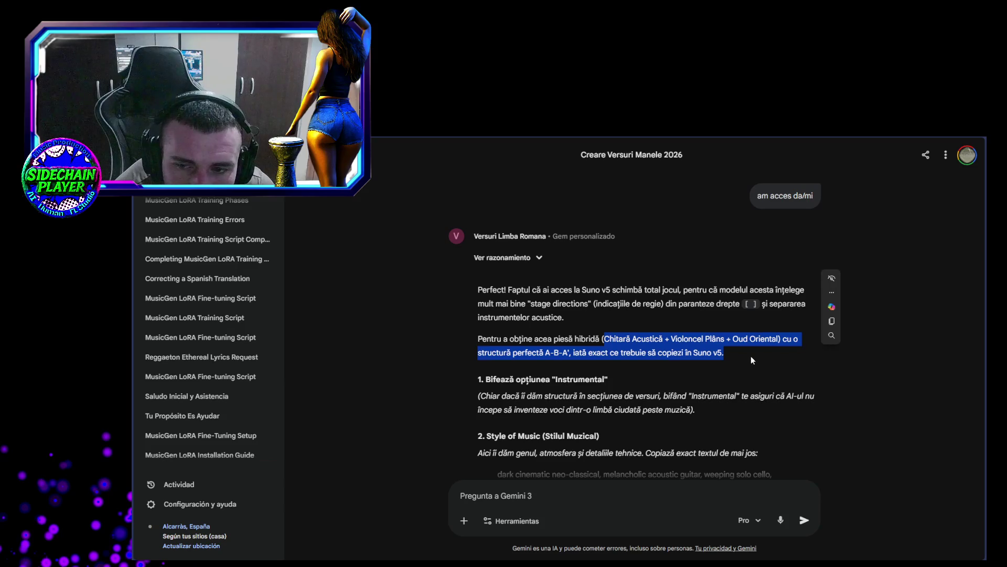
pyautogui.click(735, 359)
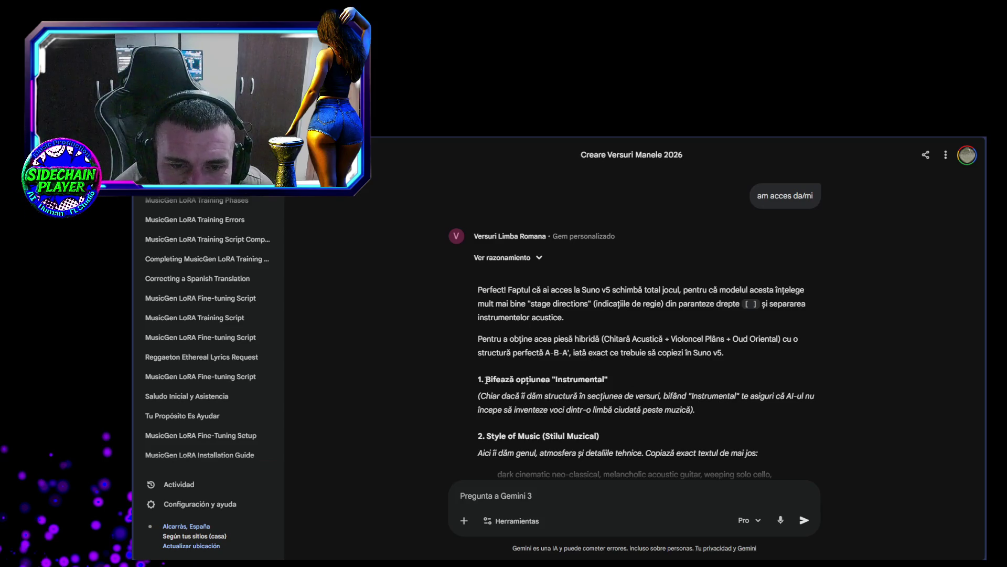
pyautogui.moveTo(486, 380)
pyautogui.mouseDown()
pyautogui.moveTo(625, 397)
pyautogui.moveTo(607, 380)
pyautogui.moveTo(613, 385)
pyautogui.moveTo(481, 383)
pyautogui.moveTo(452, 392)
pyautogui.moveTo(478, 385)
pyautogui.mouseUp()
pyautogui.click(476, 401)
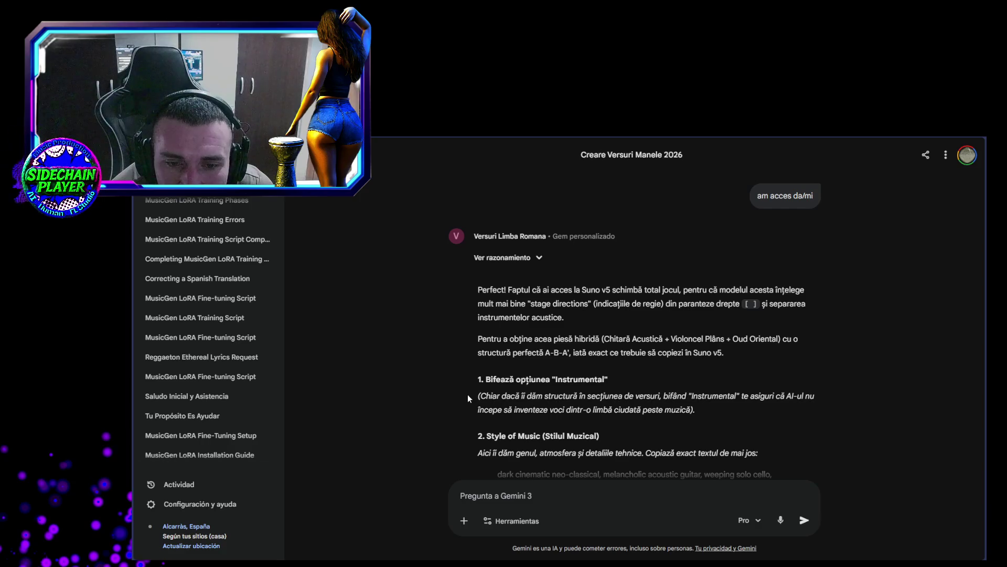
pyautogui.moveTo(591, 410)
pyautogui.mouseDown()
pyautogui.moveTo(500, 409)
pyautogui.moveTo(698, 395)
pyautogui.mouseUp()
pyautogui.click(577, 396)
pyautogui.moveTo(514, 380); pyautogui.dragTo(607, 380)
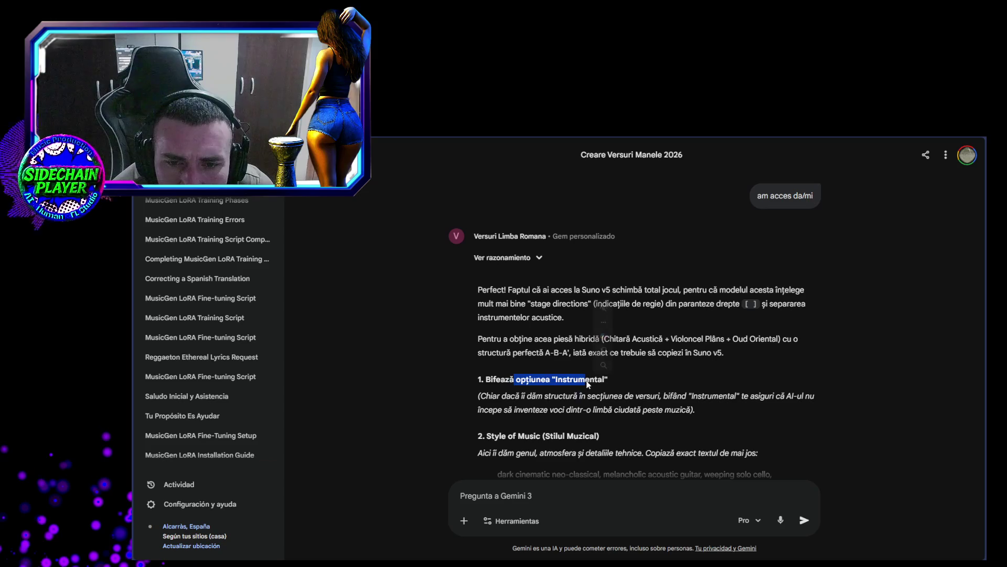
pyautogui.click(534, 352)
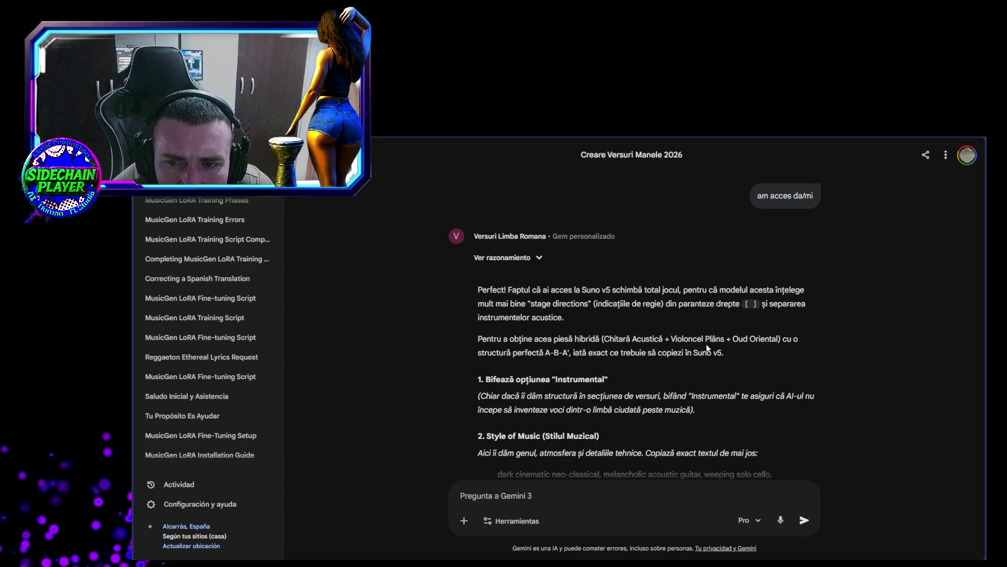
pyautogui.scroll(-1, 524, 419)
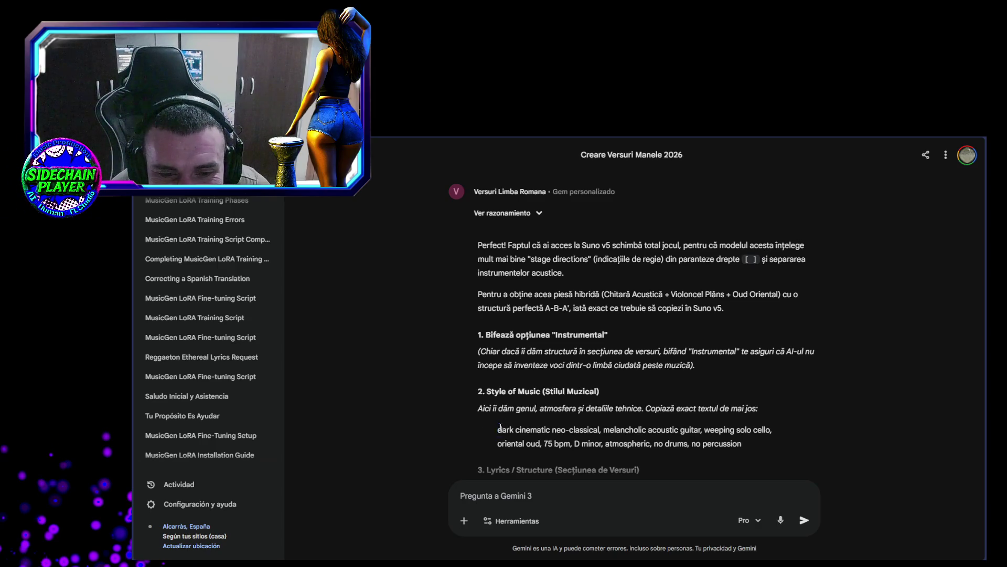
# Highlight the start of the style prompt and scroll through Gemini's answer
pyautogui.moveTo(498, 429)
pyautogui.mouseDown()
pyautogui.moveTo(566, 431)
pyautogui.moveTo(496, 431)
pyautogui.mouseUp()
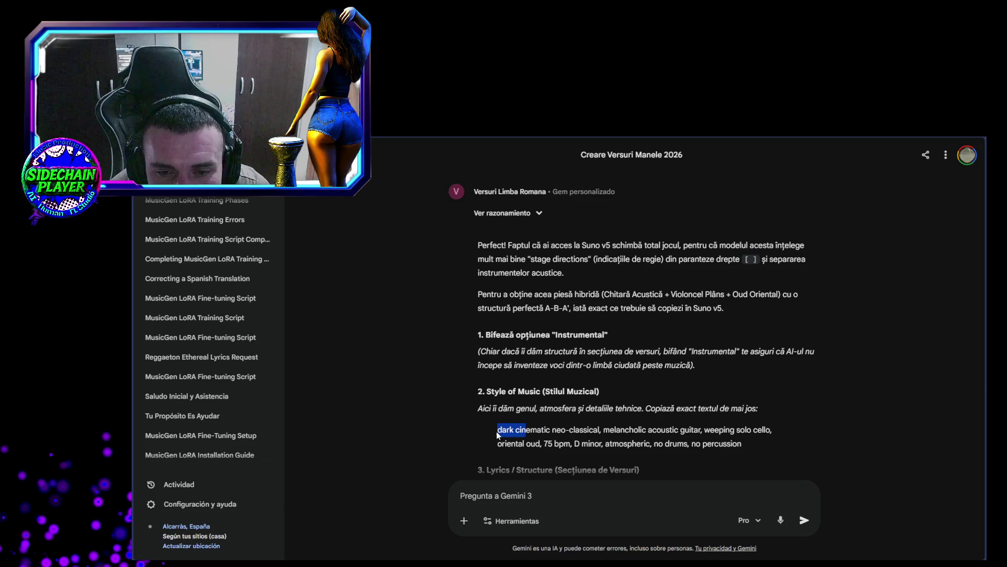
pyautogui.click(482, 397)
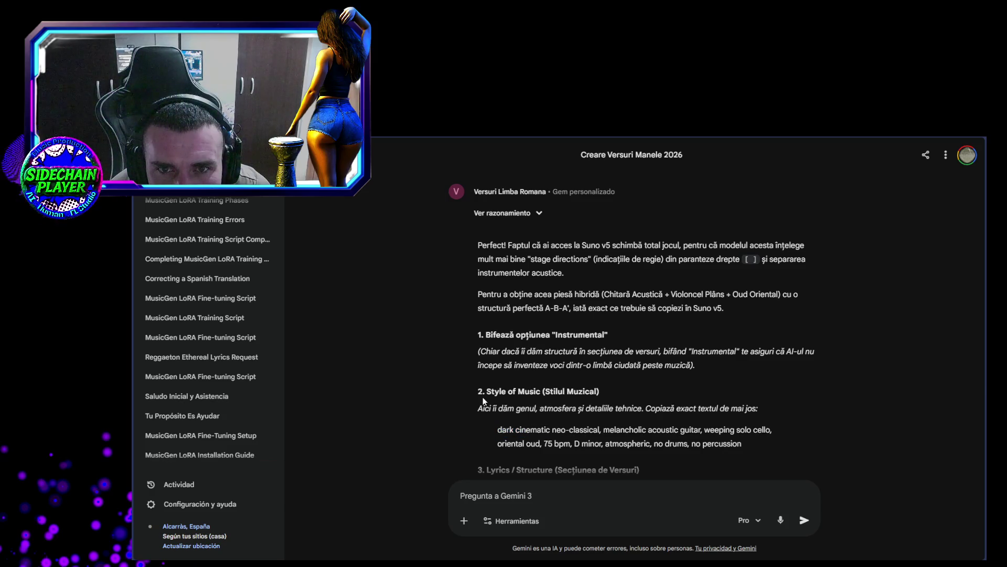
pyautogui.scroll(-5, 558, 382)
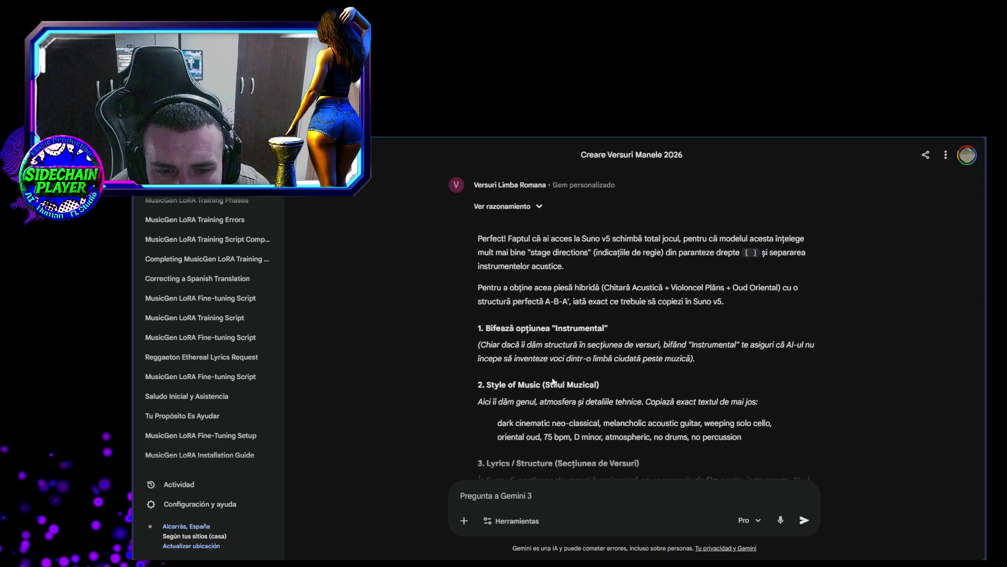
pyautogui.scroll(-2, 490, 346)
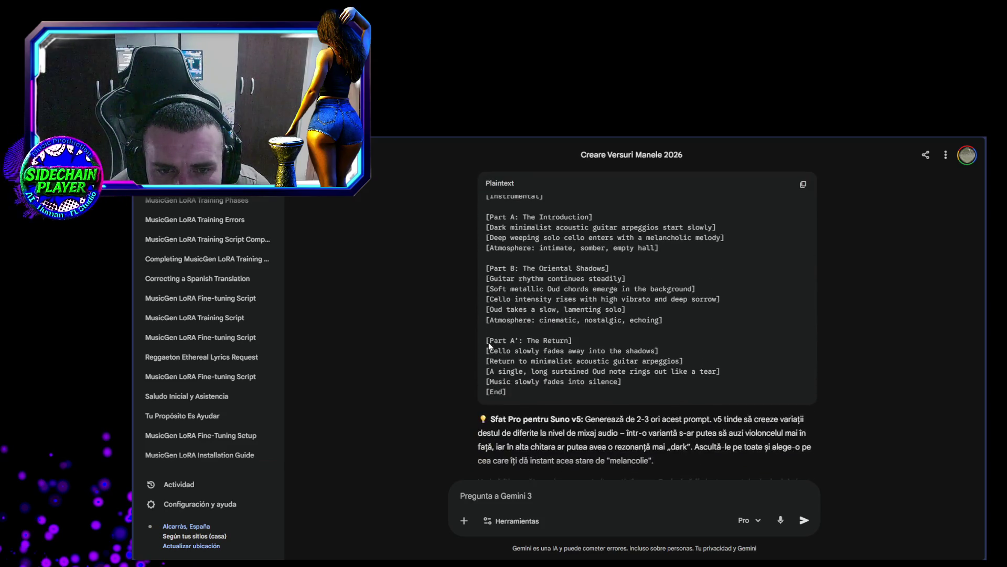
pyautogui.scroll(2, 499, 325)
pyautogui.scroll(1, 504, 314)
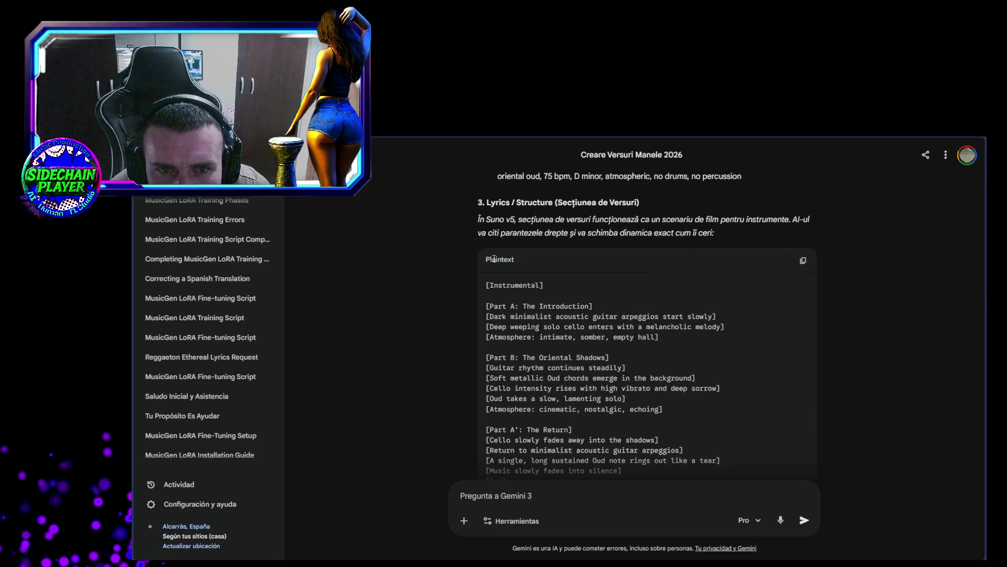
# Highlight the Lyrics / Structure heading and the word 'secțiunea' in the answer
pyautogui.moveTo(479, 249); pyautogui.dragTo(666, 248)
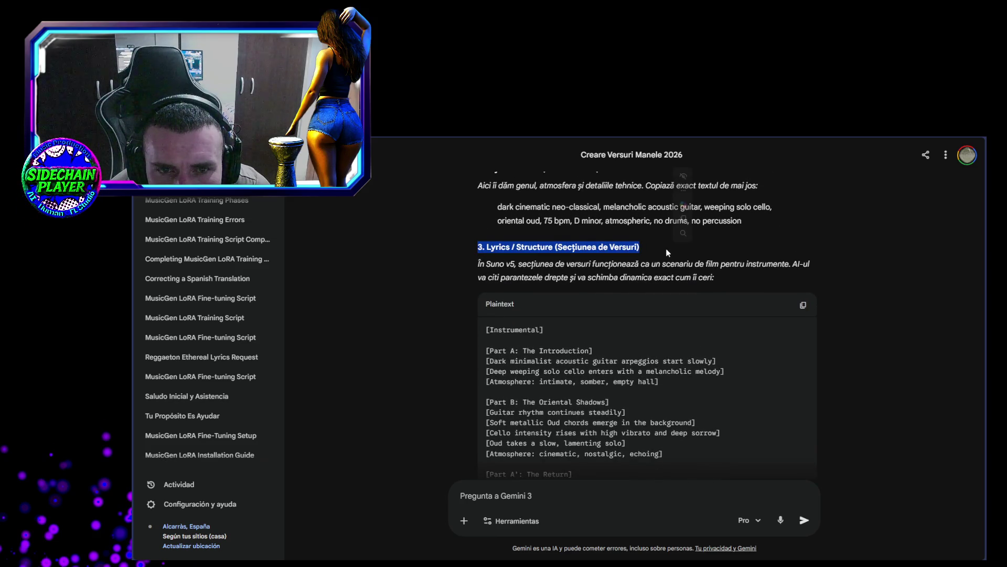
pyautogui.moveTo(532, 265)
pyautogui.mouseDown()
pyautogui.moveTo(480, 267)
pyautogui.moveTo(729, 278)
pyautogui.moveTo(723, 267)
pyautogui.moveTo(813, 269)
pyautogui.moveTo(490, 267)
pyautogui.moveTo(611, 263)
pyautogui.mouseUp()
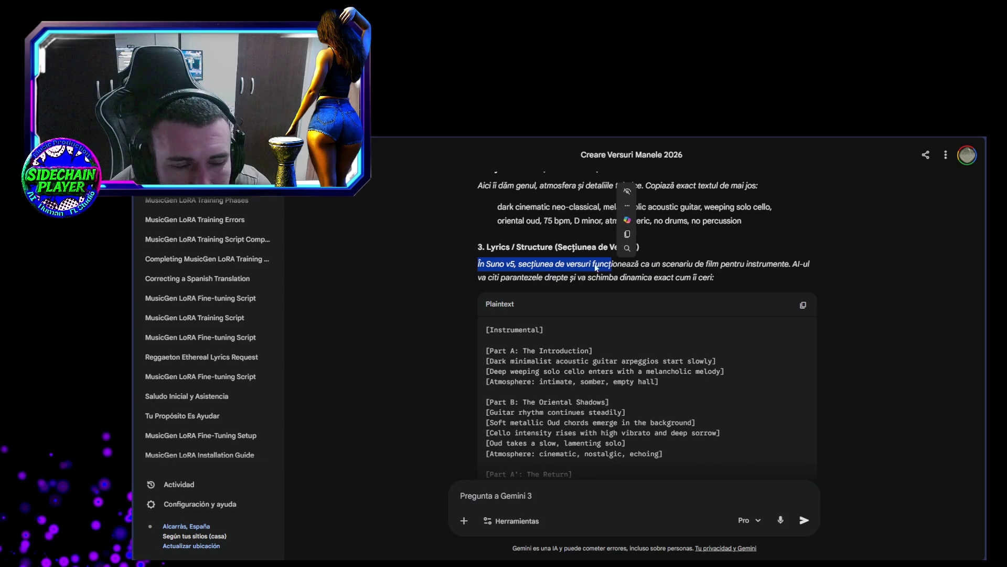
pyautogui.click(536, 268)
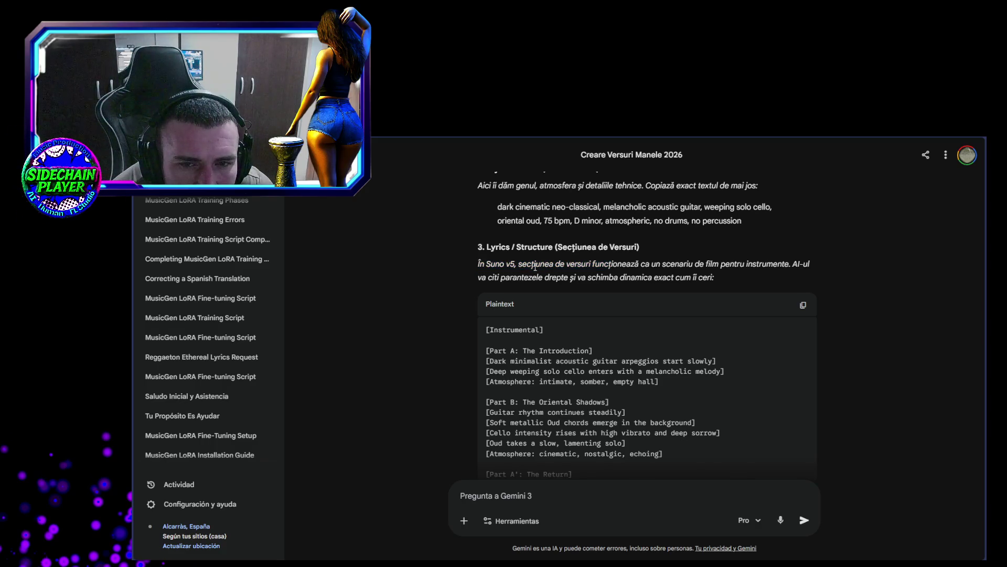
pyautogui.moveTo(519, 266); pyautogui.dragTo(554, 266)
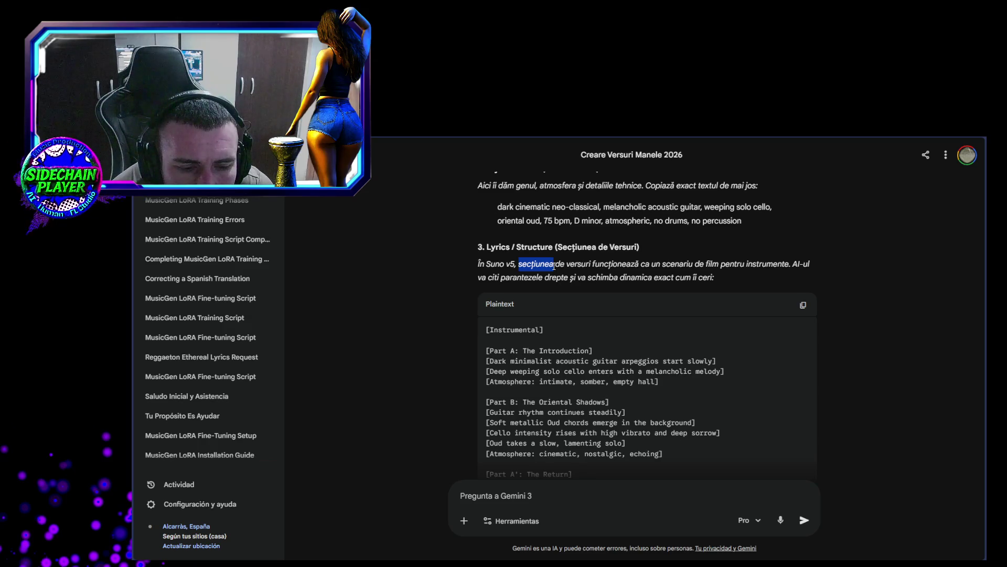
pyautogui.moveTo(554, 266); pyautogui.dragTo(554, 267)
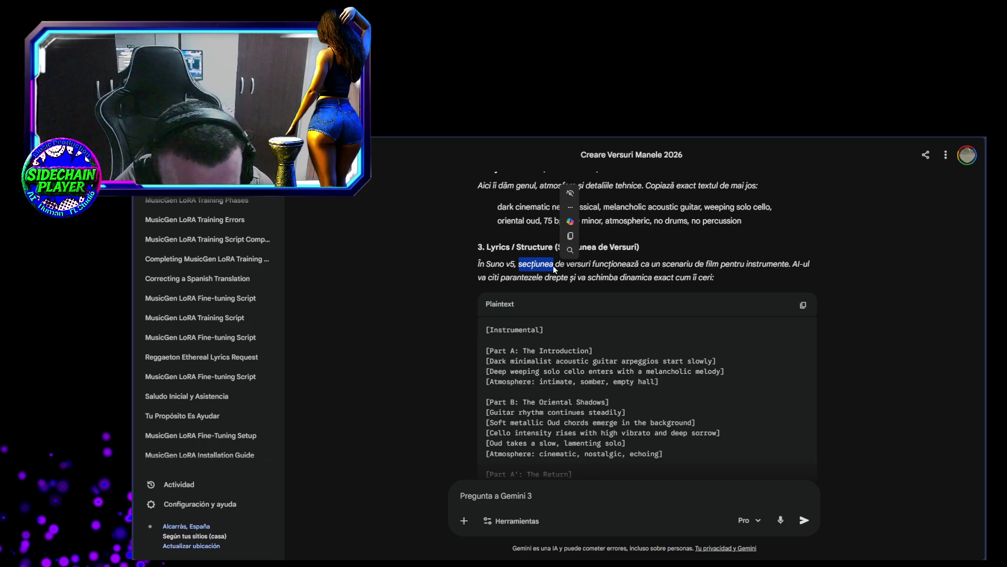
pyautogui.click(518, 263)
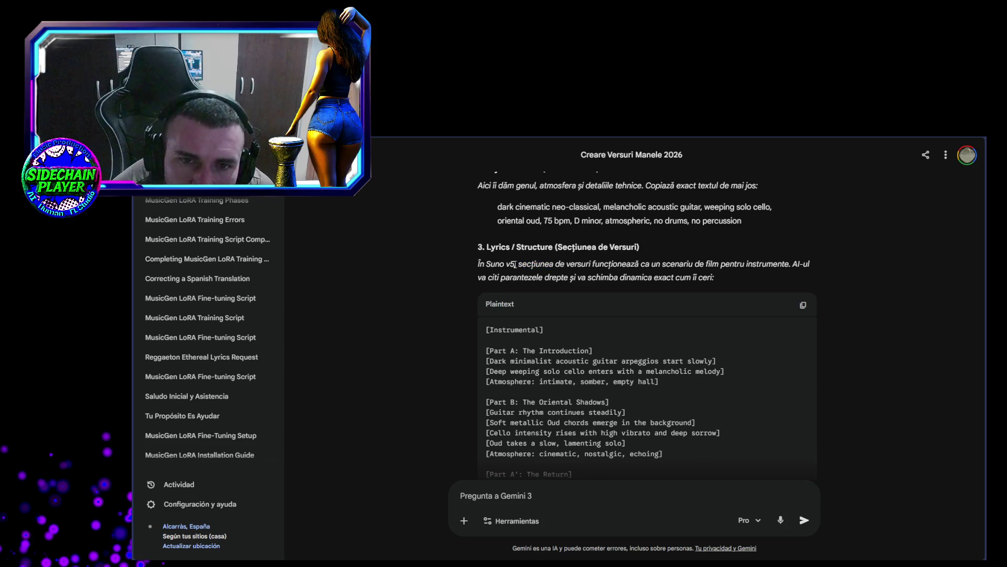
# Select the genre and lyrics-structure paragraphs, then switch to the Twitch stream window
pyautogui.moveTo(603, 265); pyautogui.dragTo(477, 181)
pyautogui.moveTo(715, 277)
pyautogui.mouseDown()
pyautogui.moveTo(464, 266)
pyautogui.moveTo(473, 263)
pyautogui.mouseUp()
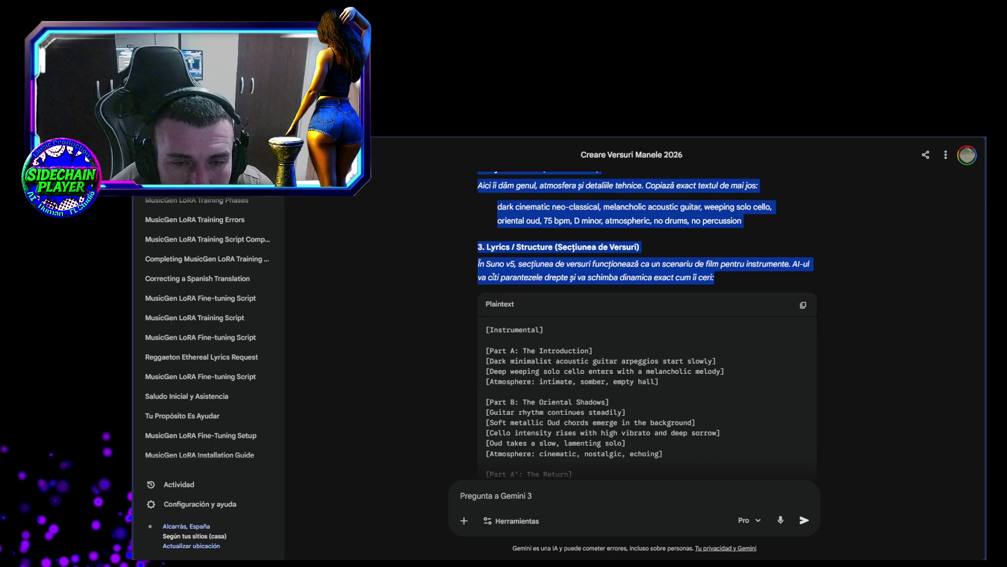
pyautogui.click(512, 263)
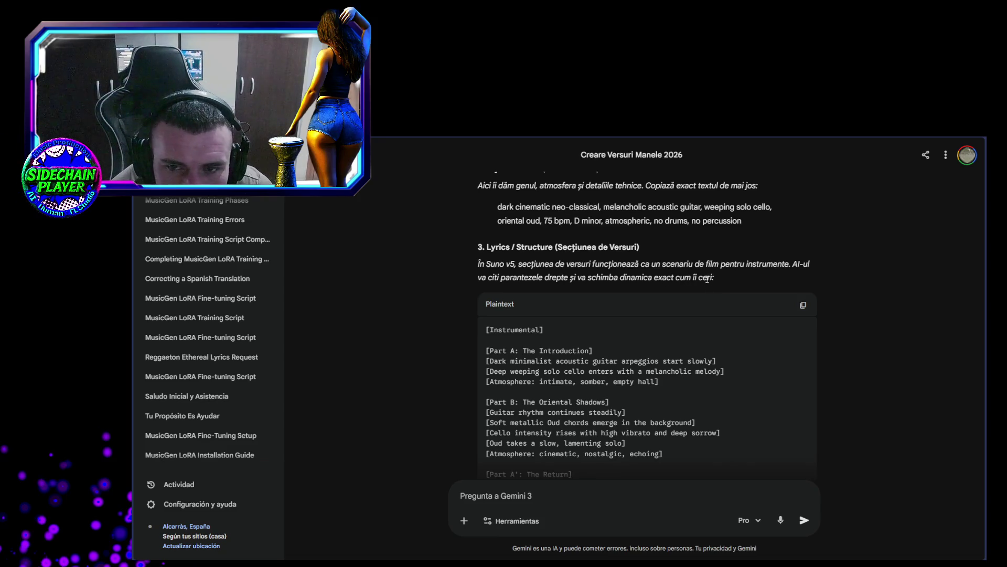
pyautogui.moveTo(714, 278)
pyautogui.mouseDown()
pyautogui.moveTo(524, 265)
pyautogui.moveTo(480, 176)
pyautogui.mouseUp()
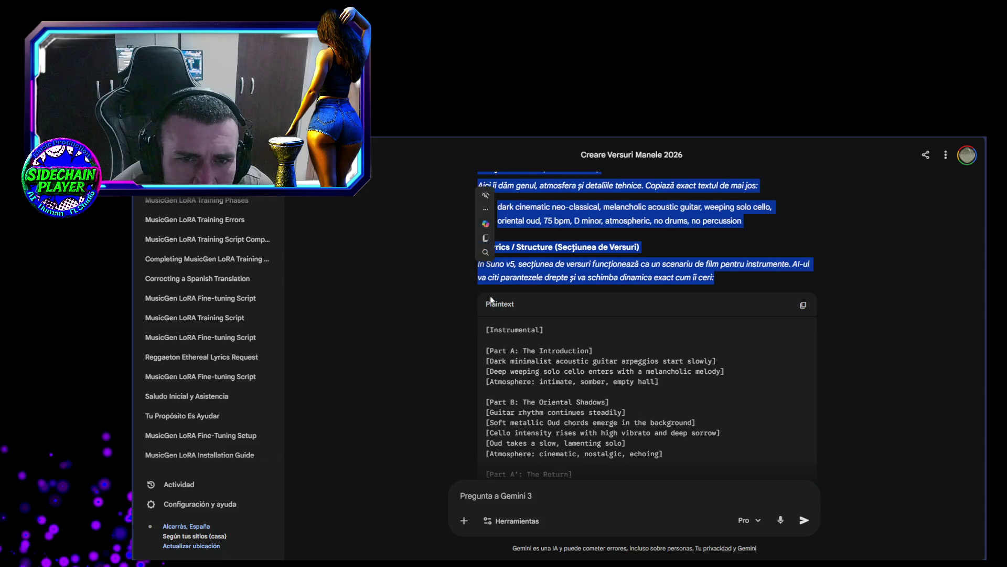
pyautogui.click(490, 296)
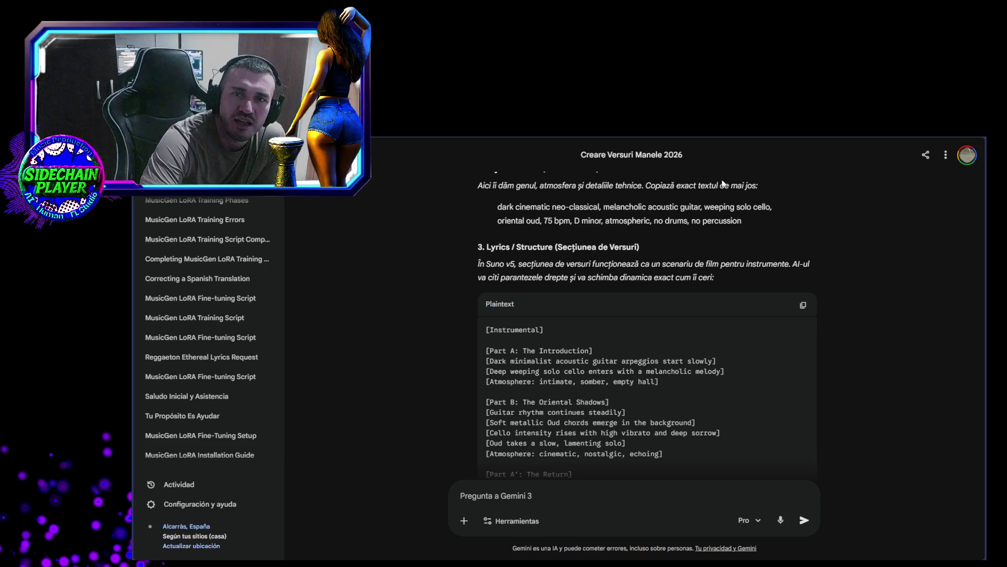
pyautogui.hotkey('alt', 'Tab')
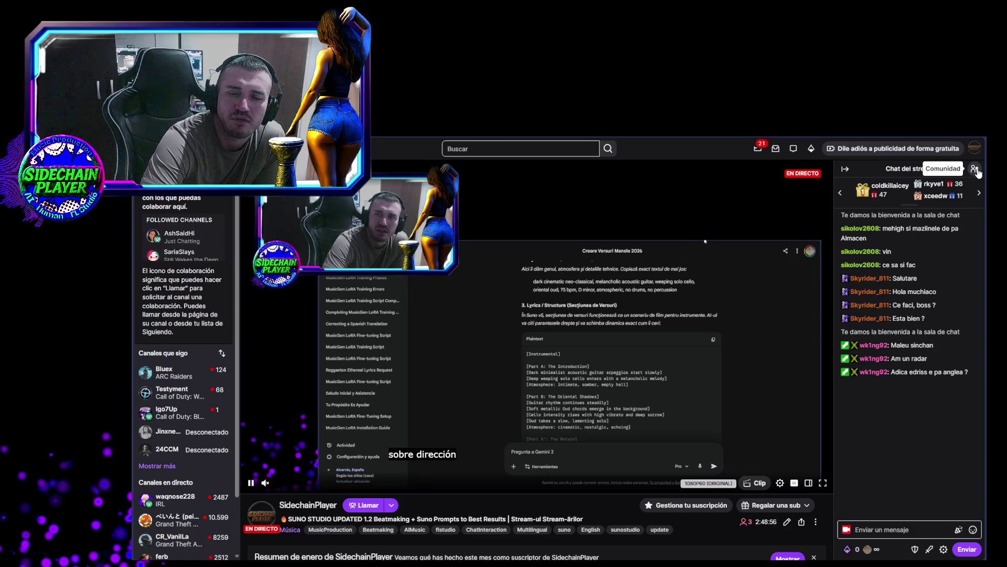
# Check the stream's community viewer list, then return to the Suno notifications tab
pyautogui.click(975, 169)
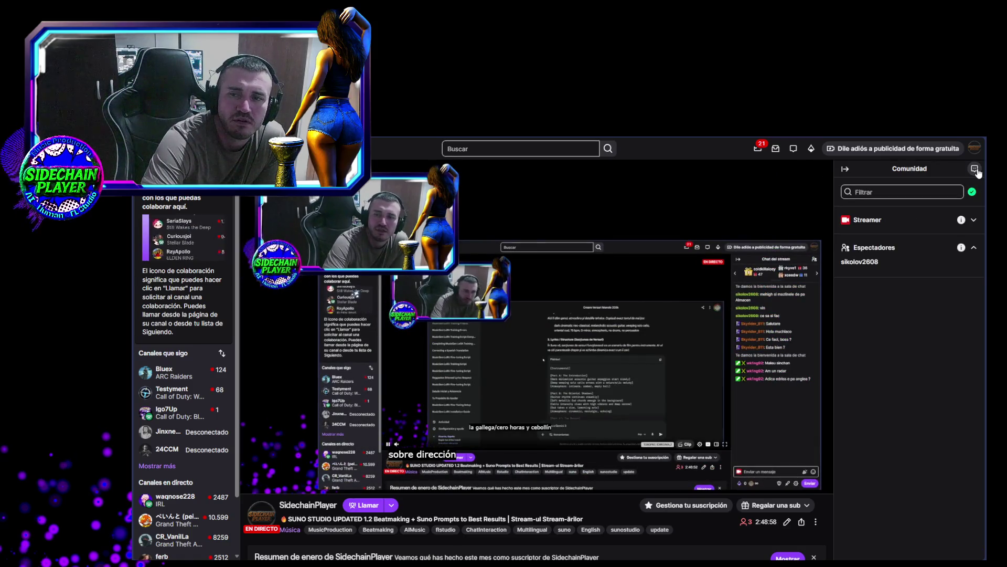
pyautogui.click(975, 169)
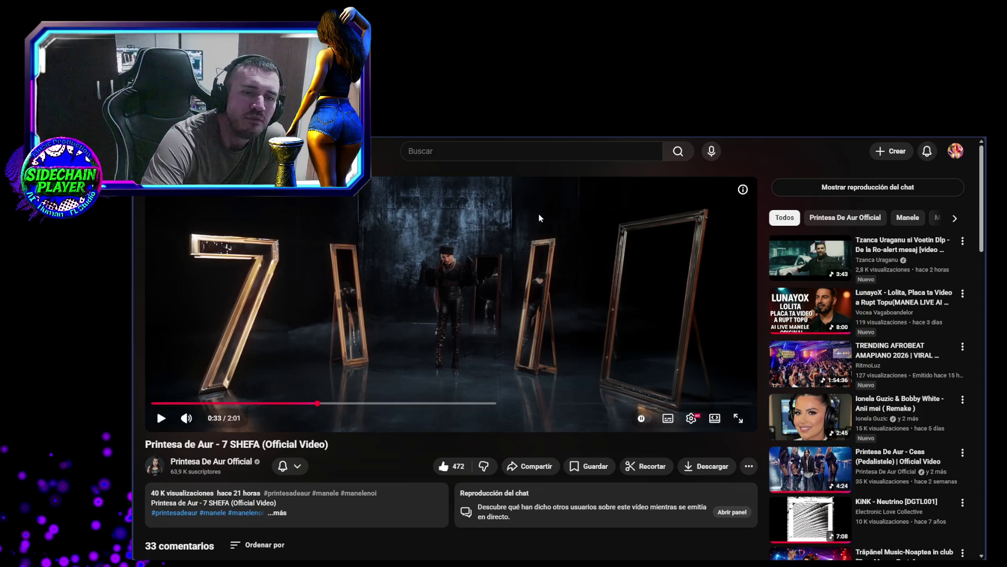
pyautogui.click(600, 139)
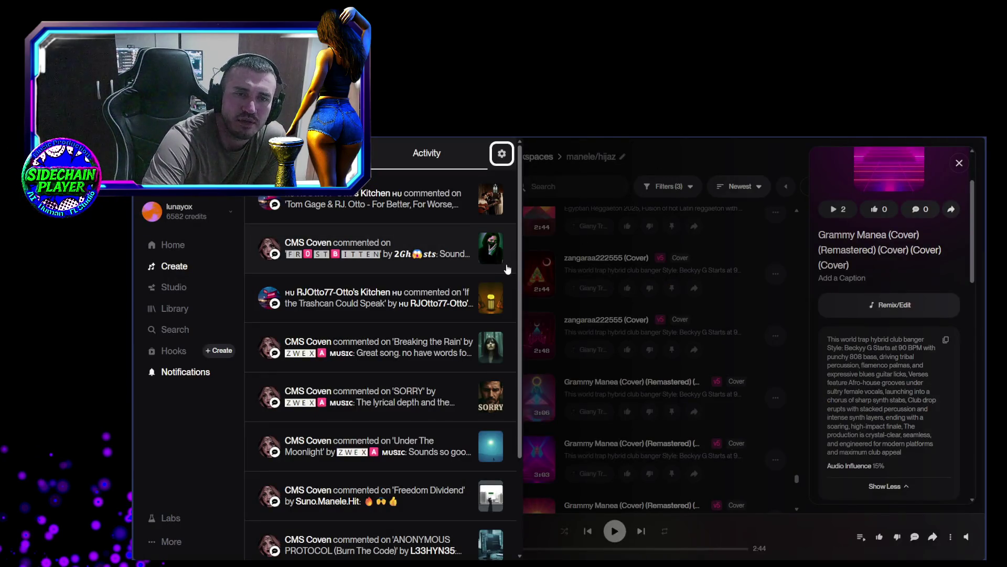
# Open and close Suno's notification settings, reopen the notifications panel, then switch to LM Studio
pyautogui.click(502, 157)
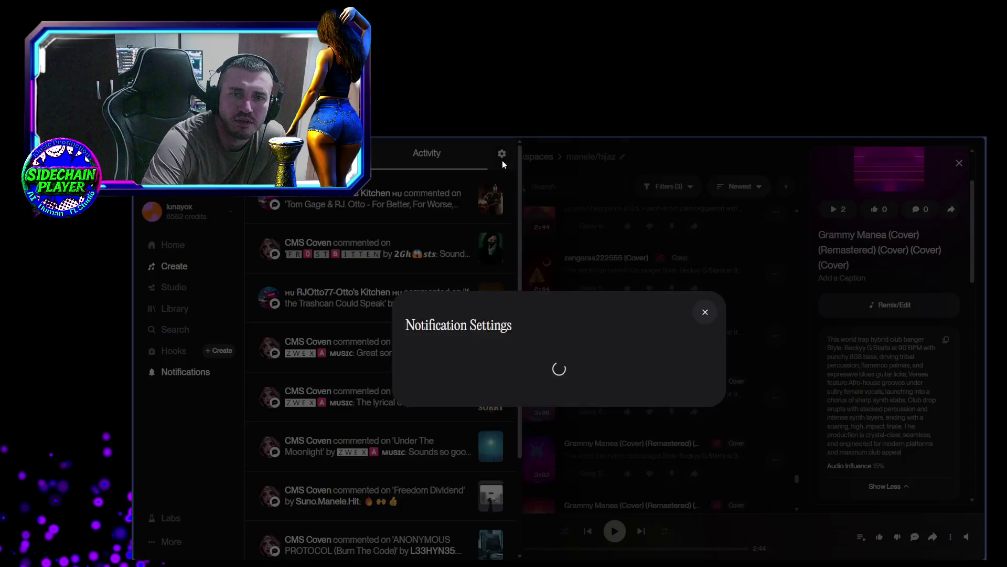
pyautogui.click(706, 215)
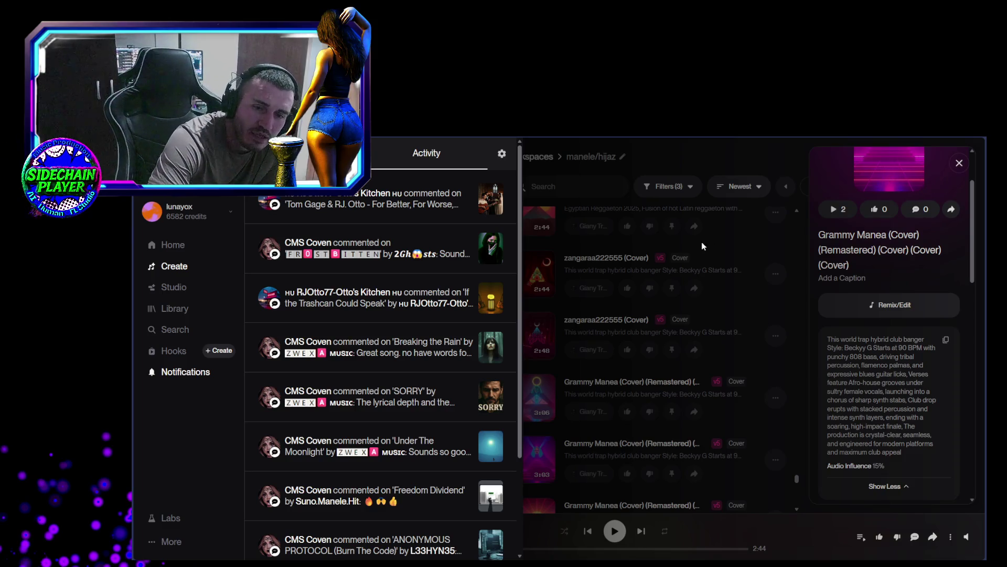
pyautogui.press('Escape')
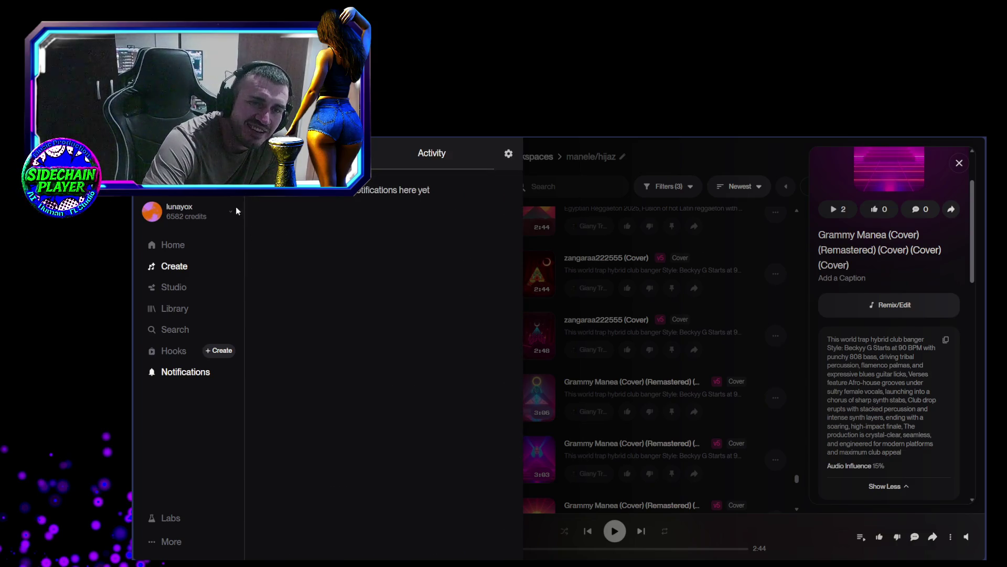
pyautogui.click(152, 371)
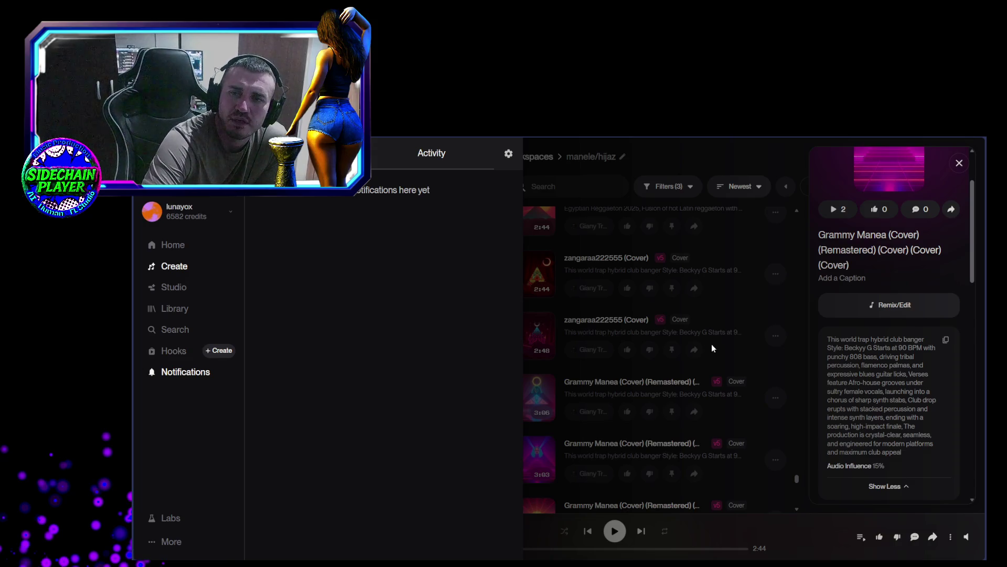
pyautogui.hotkey('alt', 'Tab')
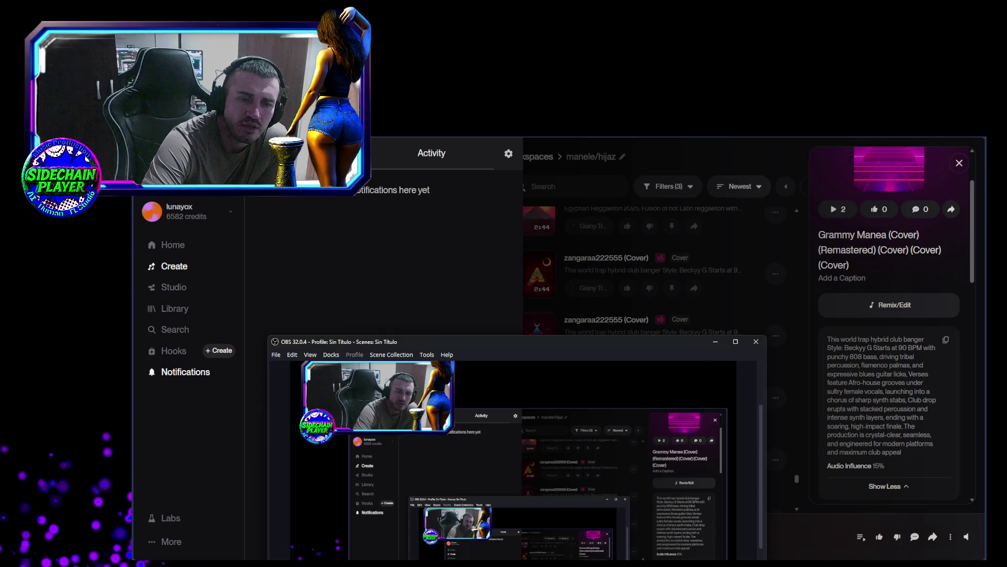
pyautogui.hotkey('alt', 'Tab')
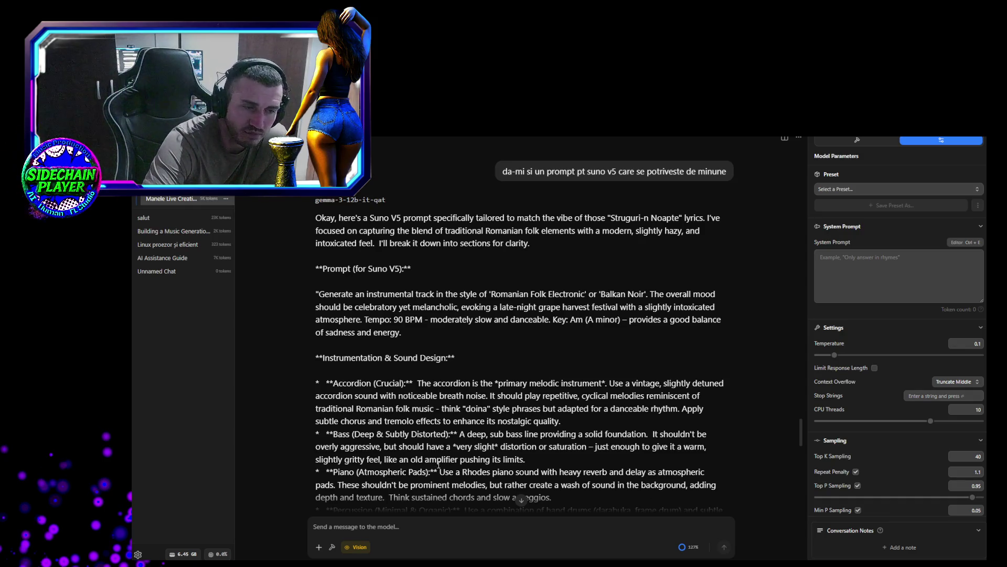
# Scroll to the shortened 1000-character Suno V5 prompt and raise Temperature from 0.1 to 0.14
pyautogui.scroll(-20, 439, 464)
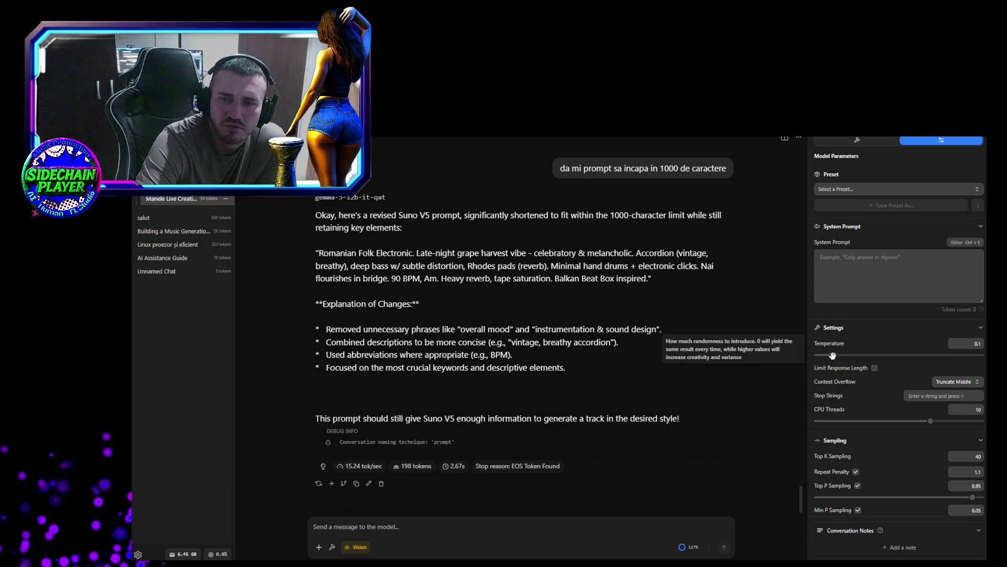
pyautogui.click(837, 355)
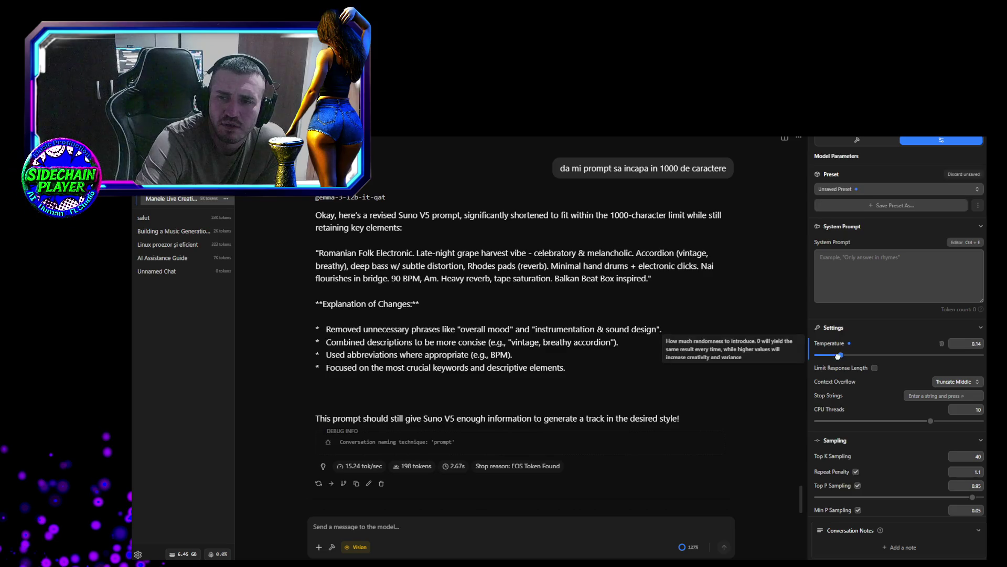
# Ease the Temperature slider down from 0.14 to 0.13
pyautogui.moveTo(837, 355); pyautogui.dragTo(837, 355)
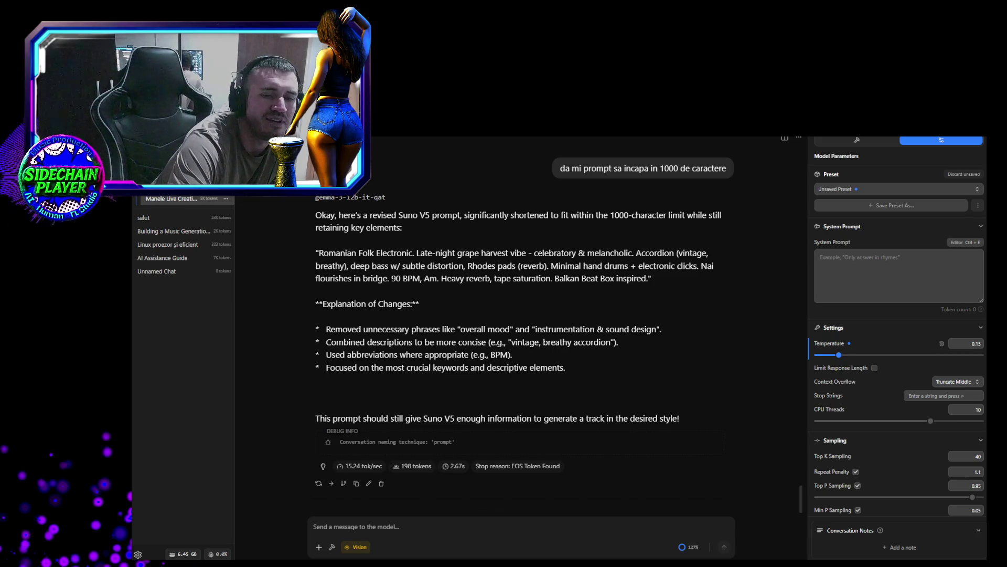
pyautogui.moveTo(283, 564)
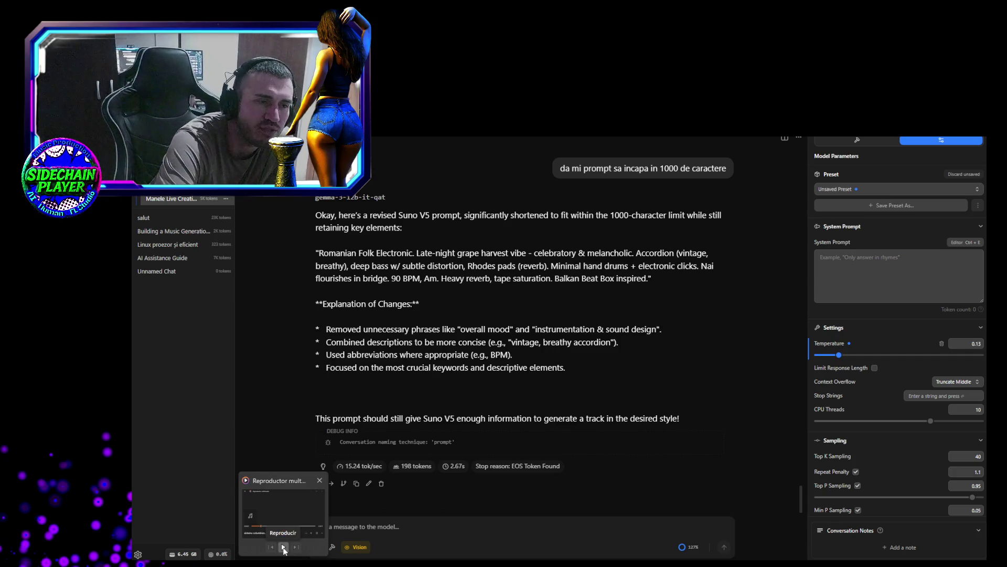
# Start the Media Player track and run a Bing search for 'free casino'
pyautogui.click(284, 547)
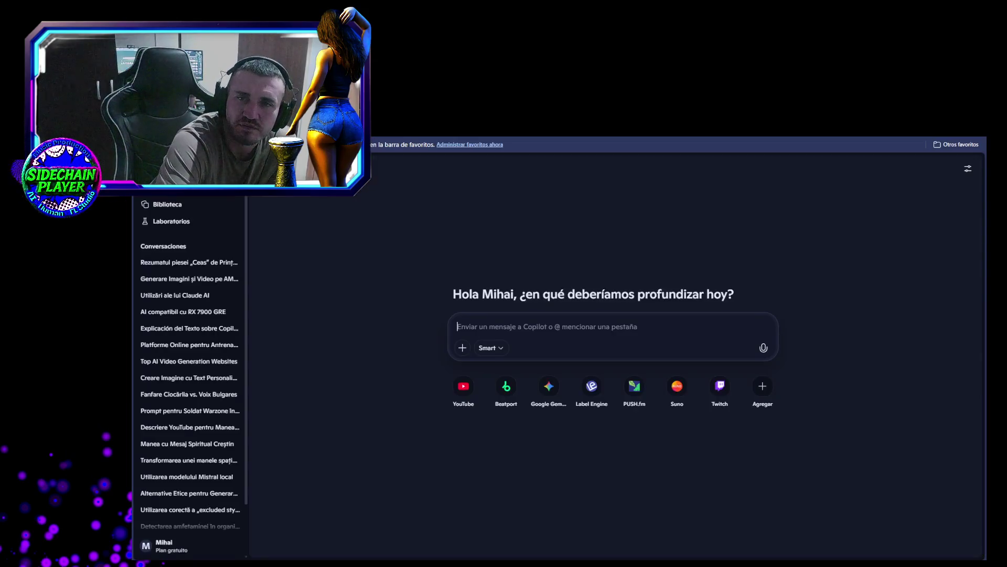
pyautogui.hotkey('ctrl', 'l')
pyautogui.write('free')
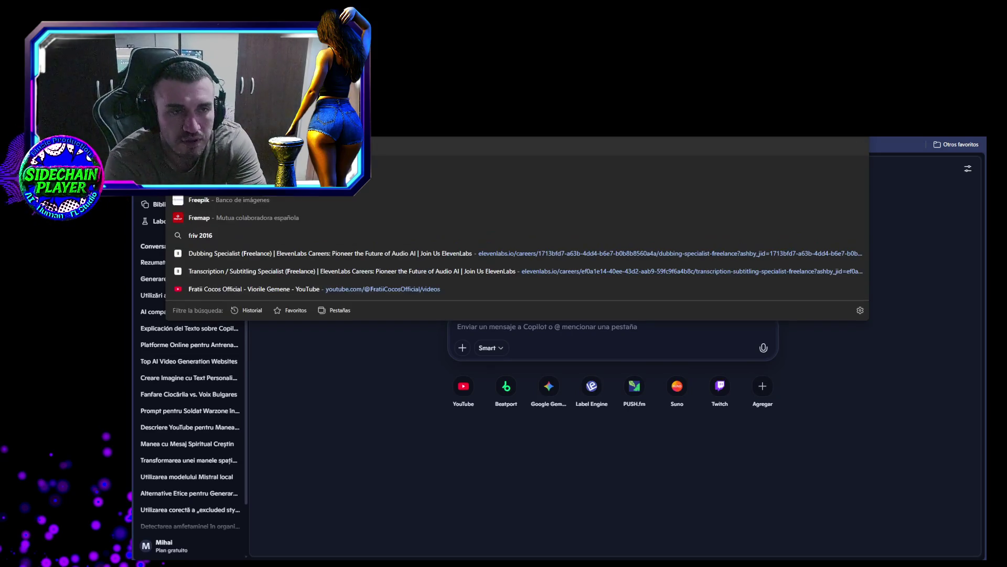
pyautogui.write(' casino')
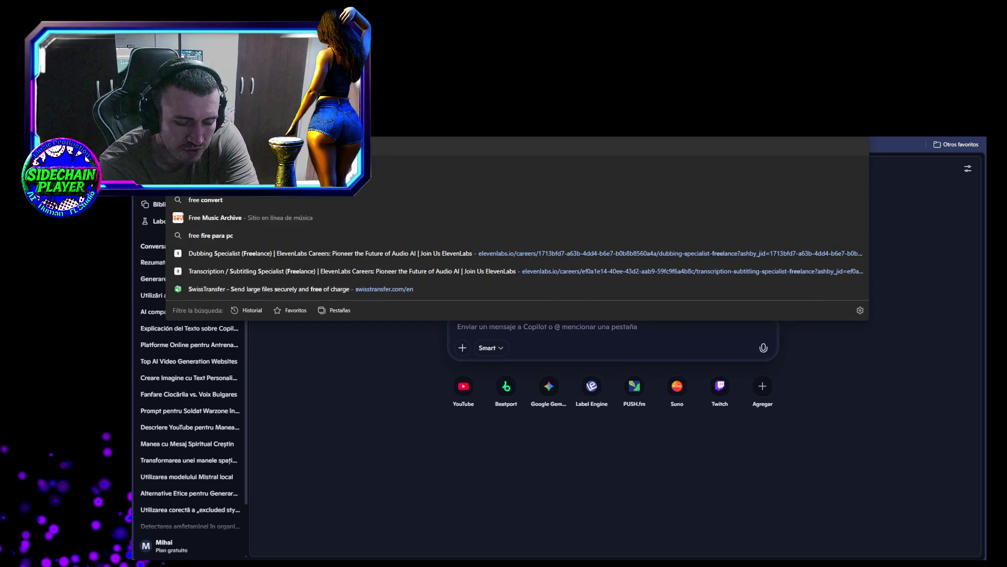
pyautogui.press('Return')
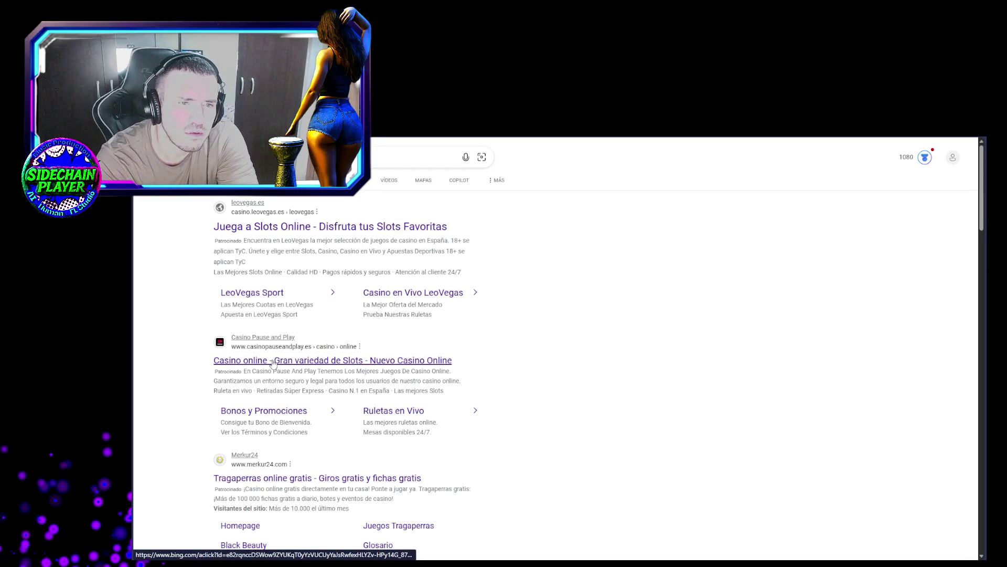
pyautogui.click(273, 362)
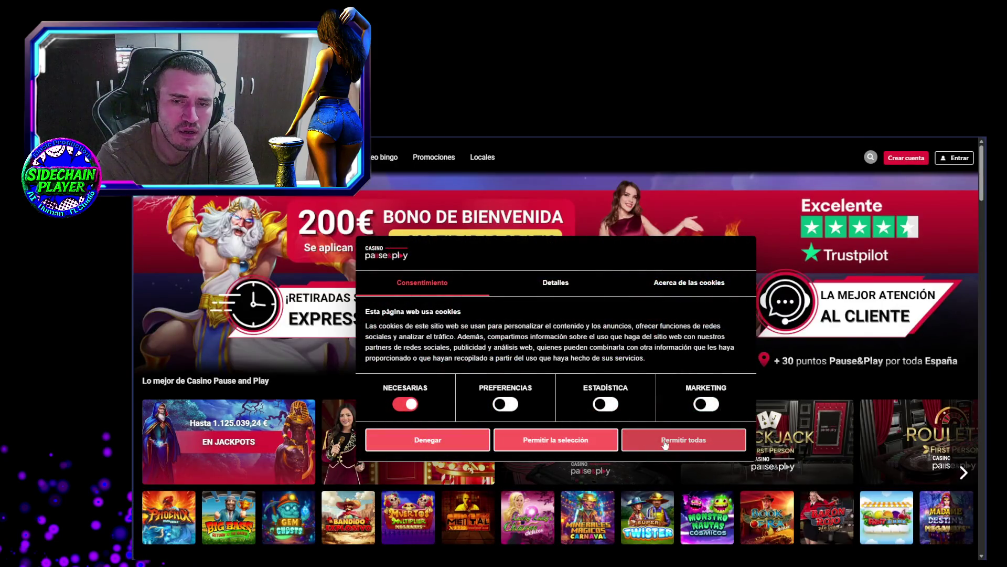
pyautogui.click(664, 445)
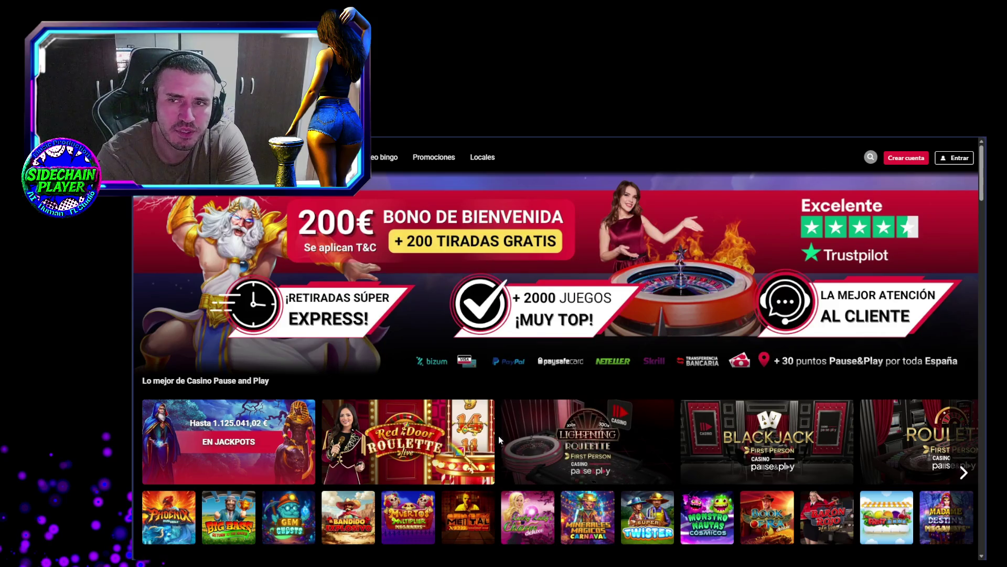
pyautogui.hotkey('alt', 'Left')
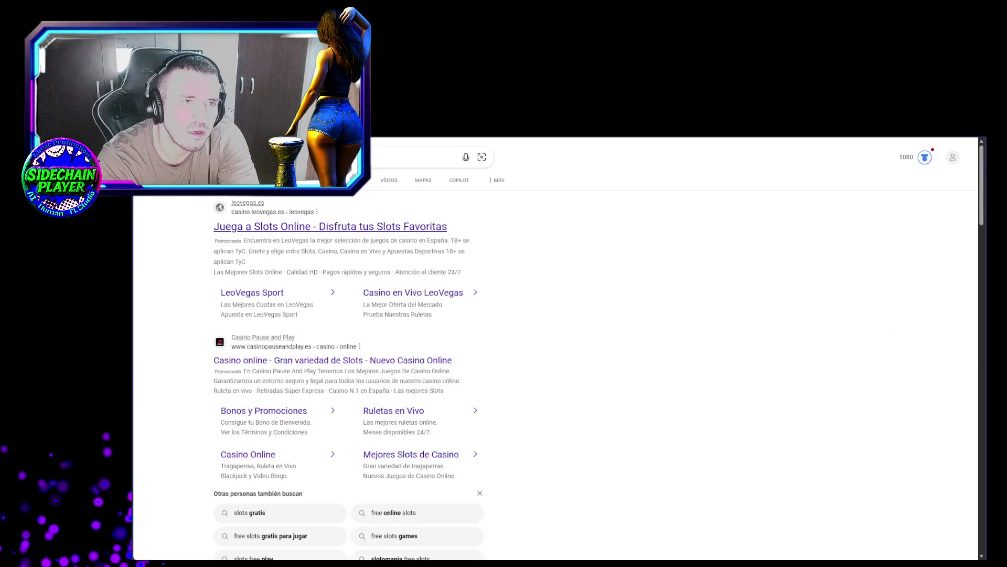
pyautogui.scroll(-5, 259, 361)
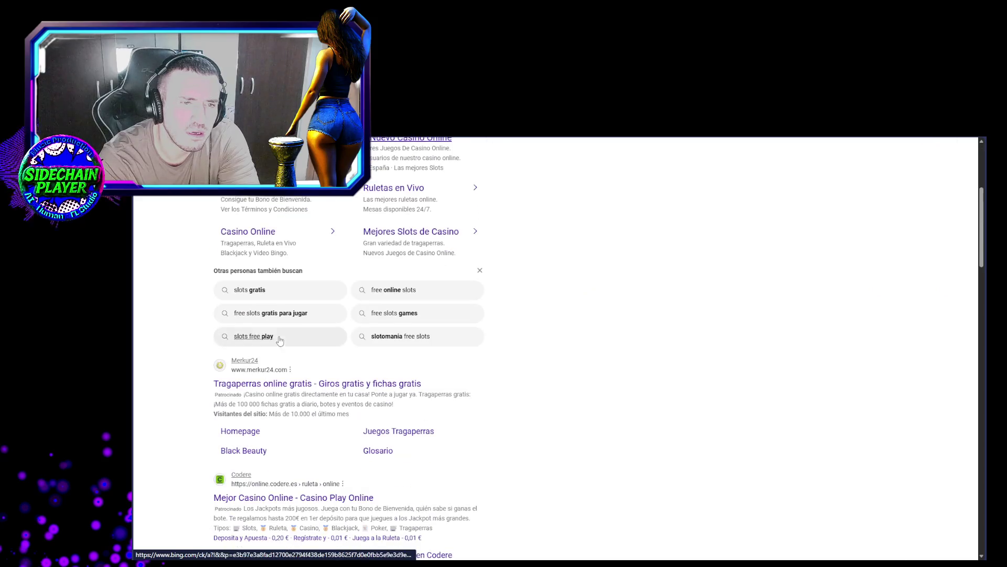
pyautogui.scroll(-2, 269, 388)
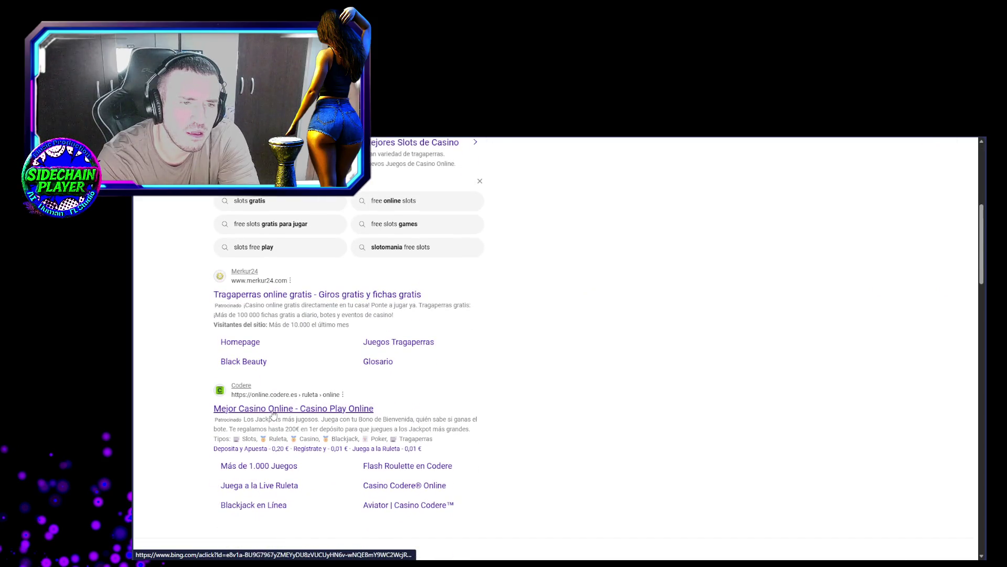
pyautogui.scroll(-4, 273, 412)
pyautogui.scroll(1, 275, 408)
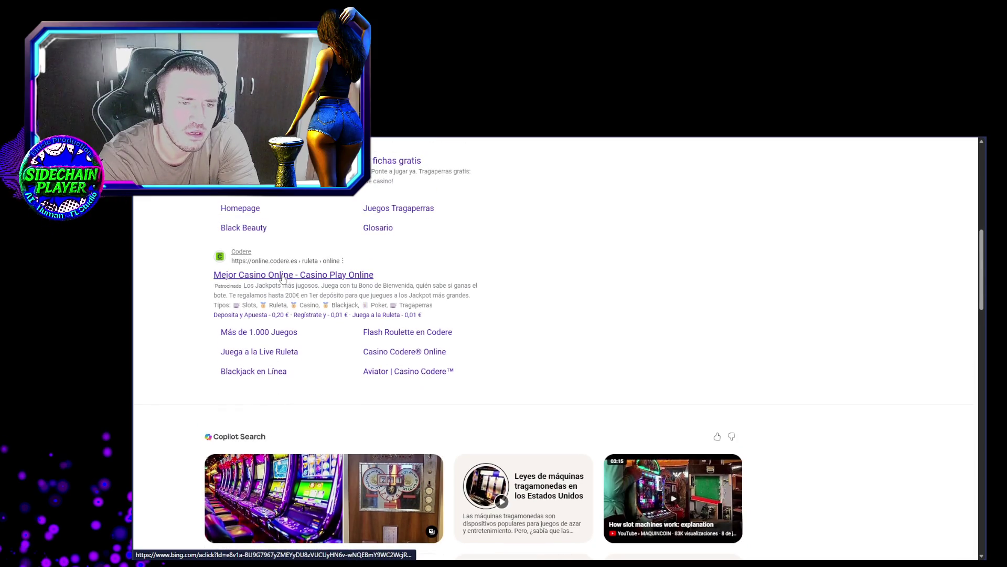
pyautogui.click(282, 276)
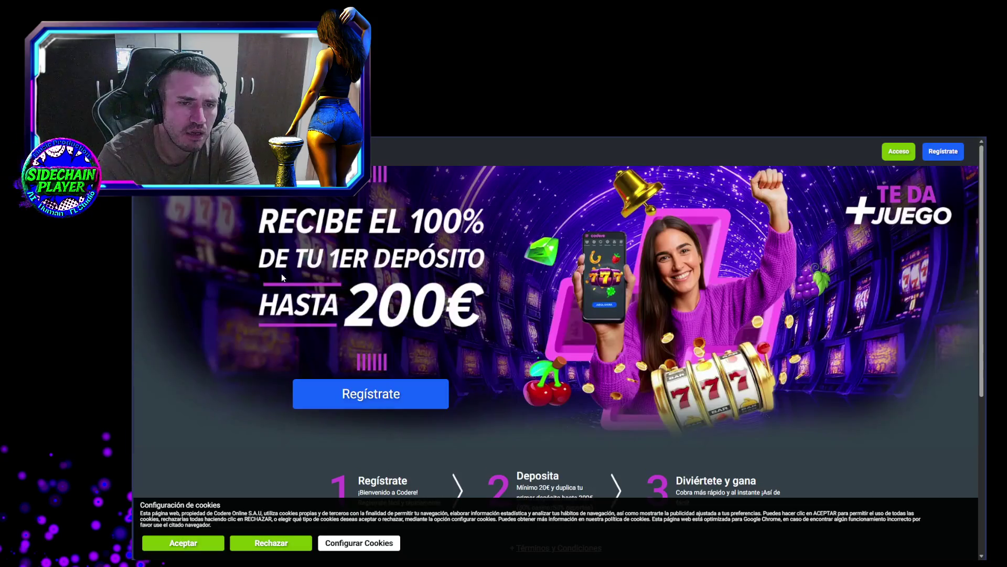
pyautogui.scroll(-5, 776, 254)
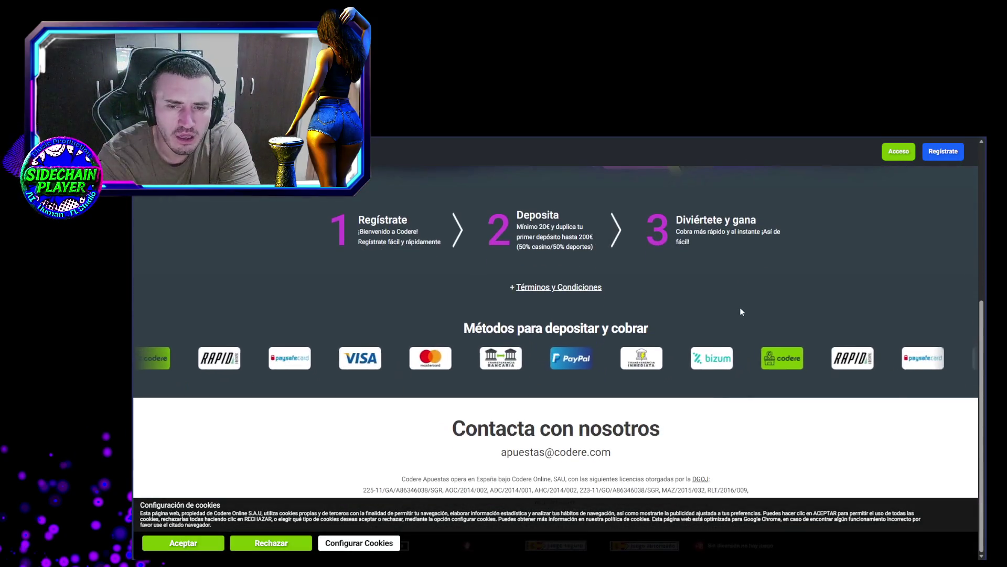
pyautogui.click(181, 543)
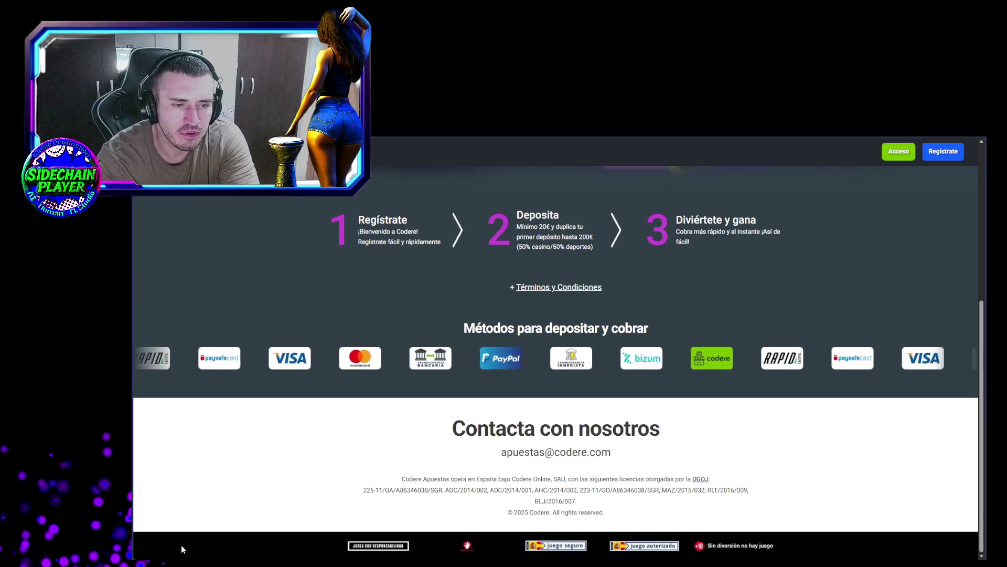
pyautogui.scroll(5, 179, 213)
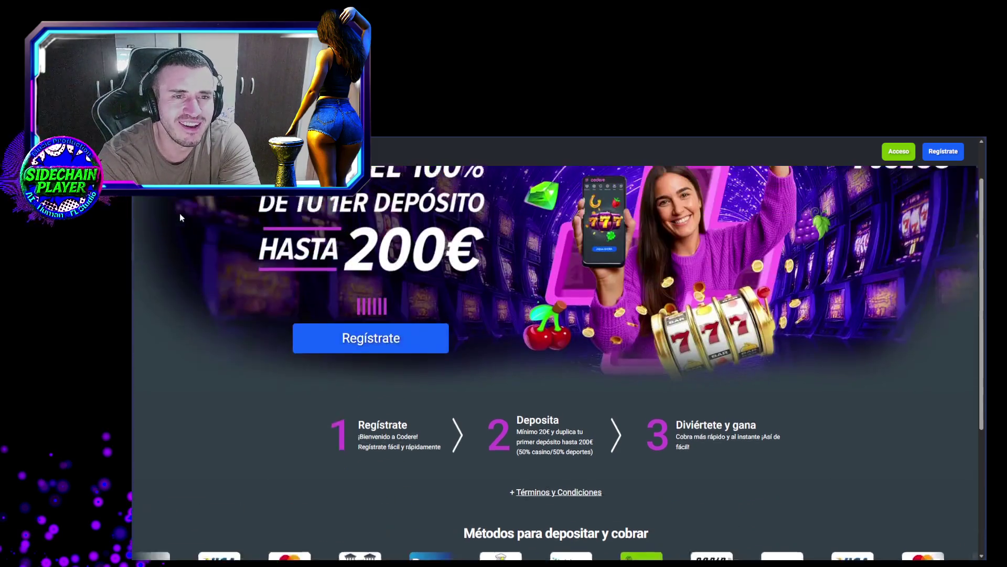
pyautogui.hotkey('alt', 'Left')
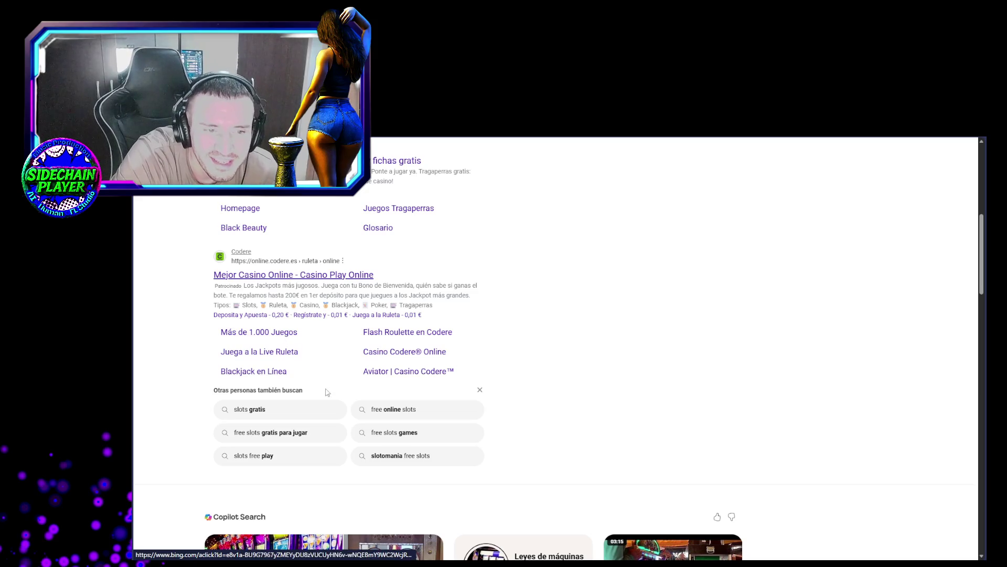
pyautogui.scroll(-7, 326, 393)
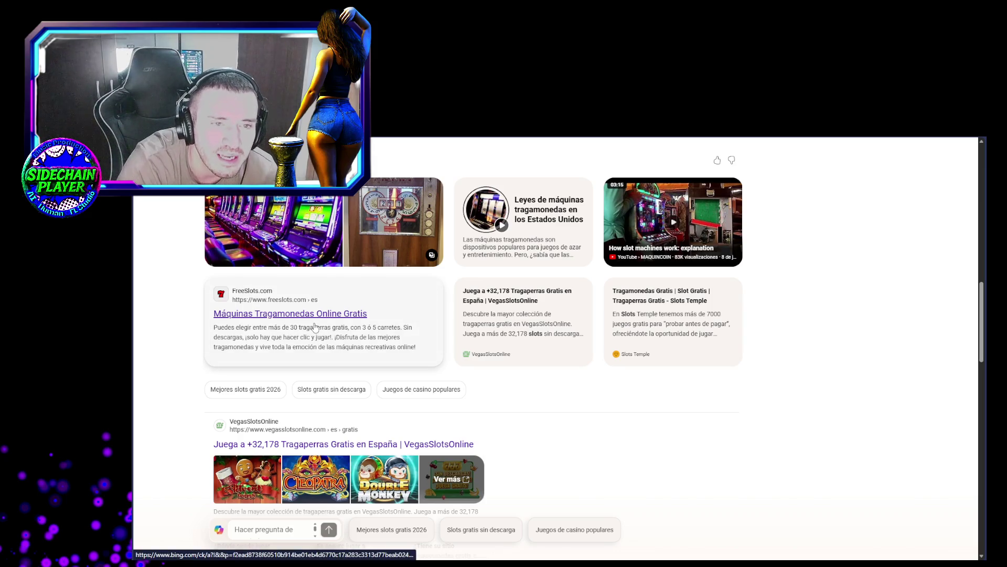
# Open the FreeSlots.com free slots result, launch Mountain Fox, and spin once at bet 26
pyautogui.click(315, 327)
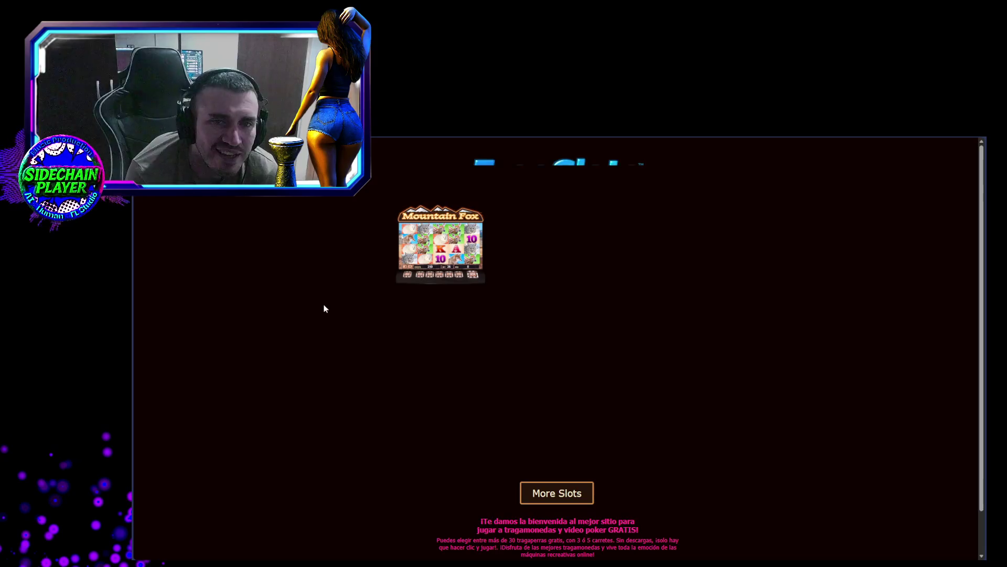
pyautogui.scroll(-1, 515, 357)
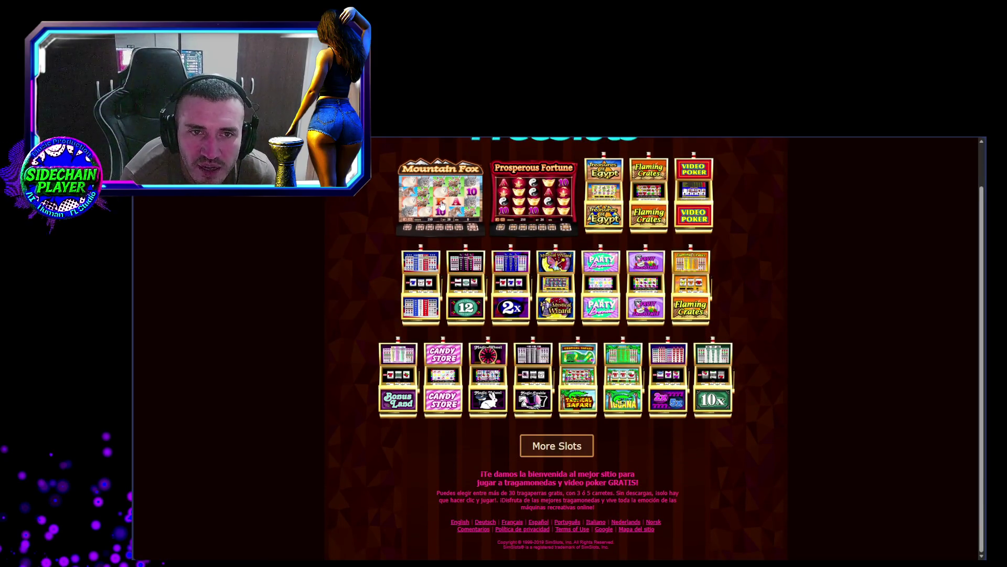
pyautogui.click(440, 205)
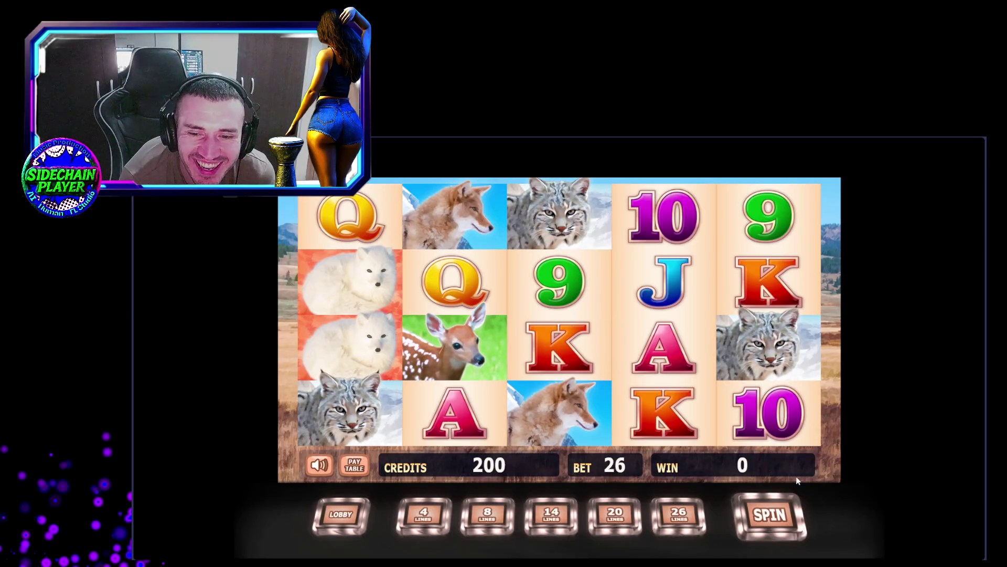
pyautogui.click(782, 517)
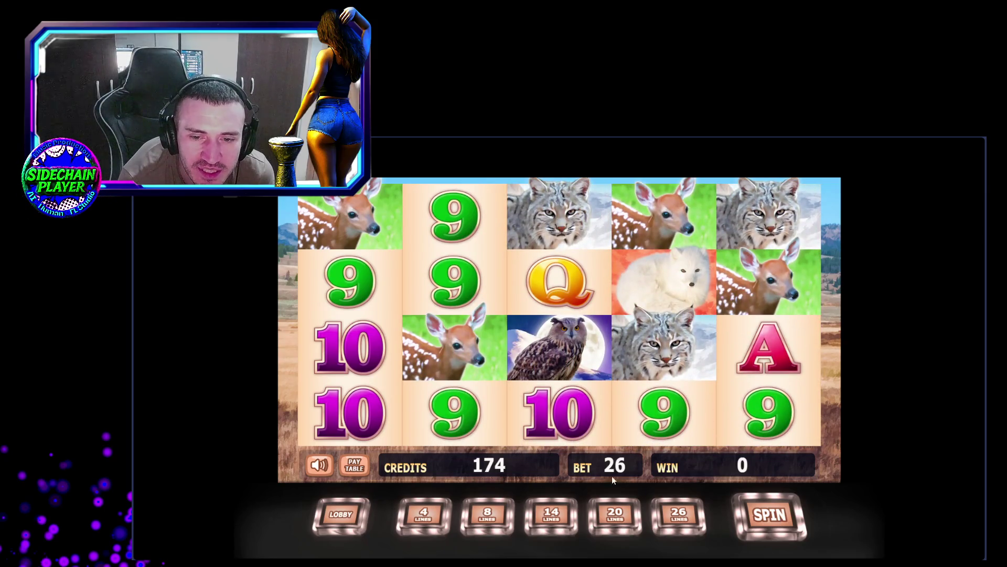
# Spin Mountain Fox several times, dropping the bet to 4 then raising it back to 26
pyautogui.click(771, 520)
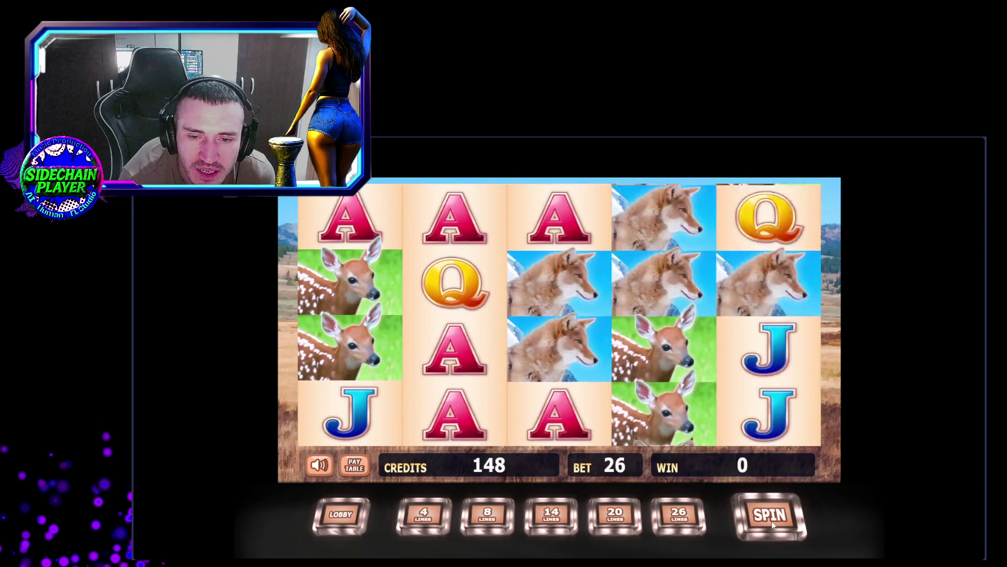
pyautogui.click(423, 514)
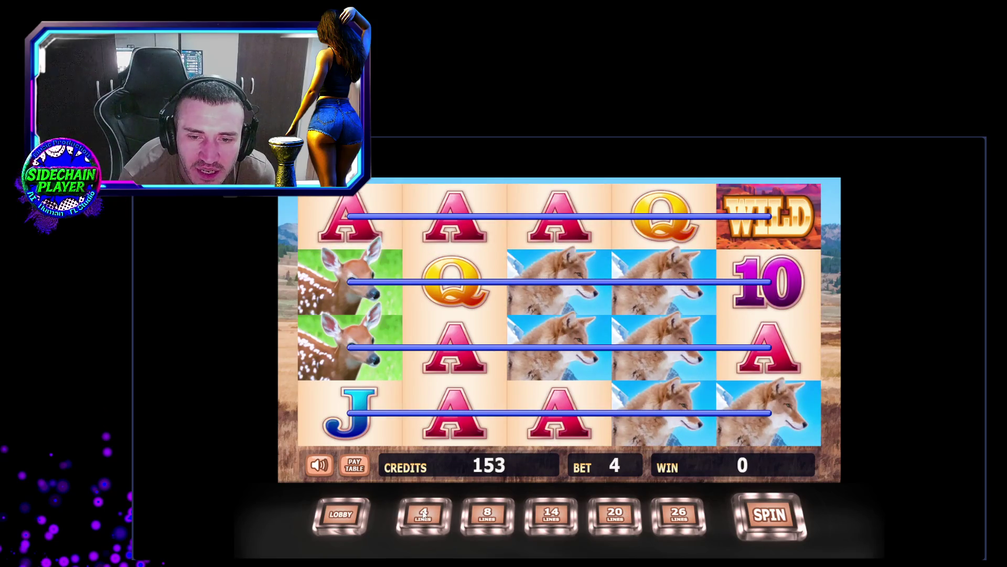
pyautogui.click(776, 519)
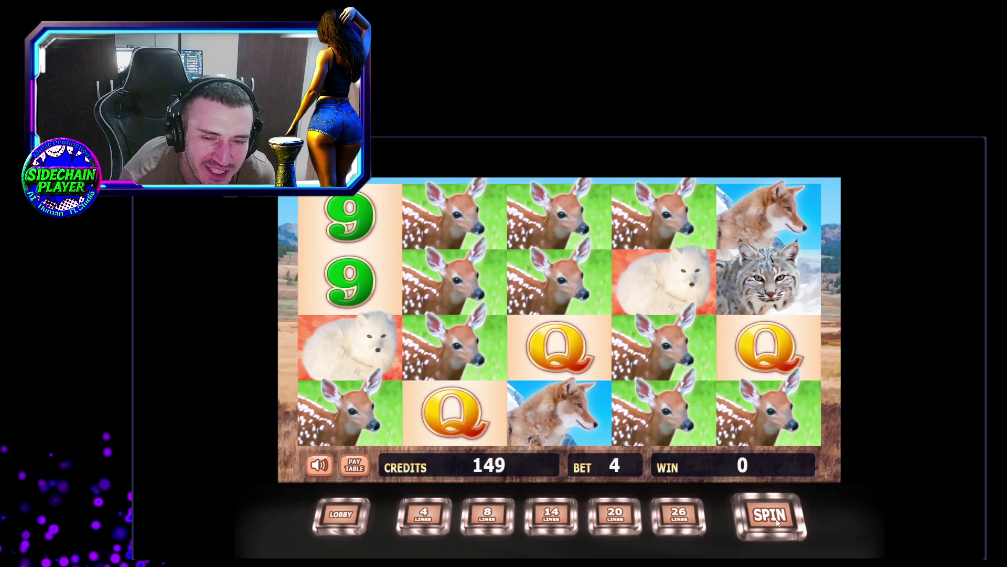
pyautogui.click(775, 519)
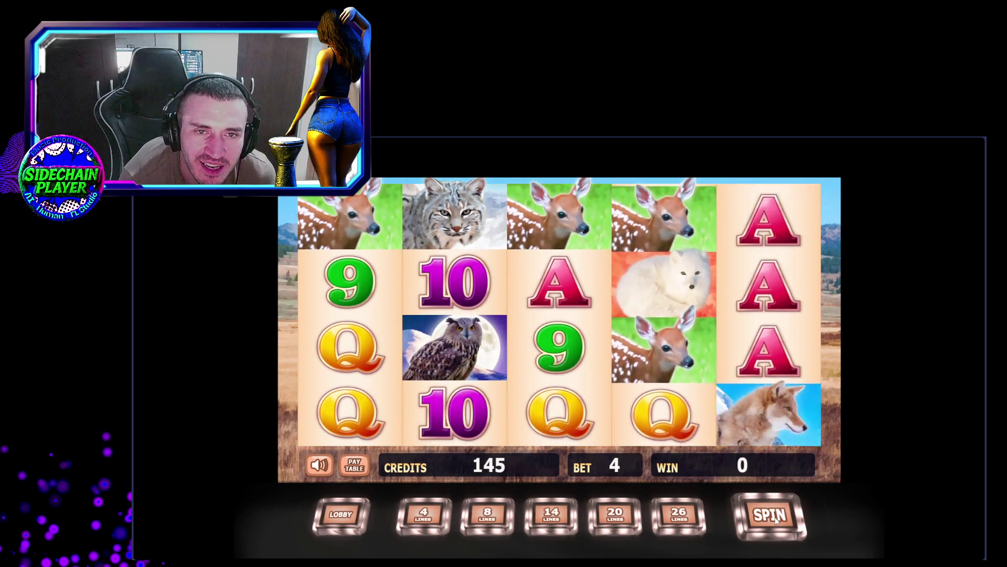
pyautogui.click(774, 519)
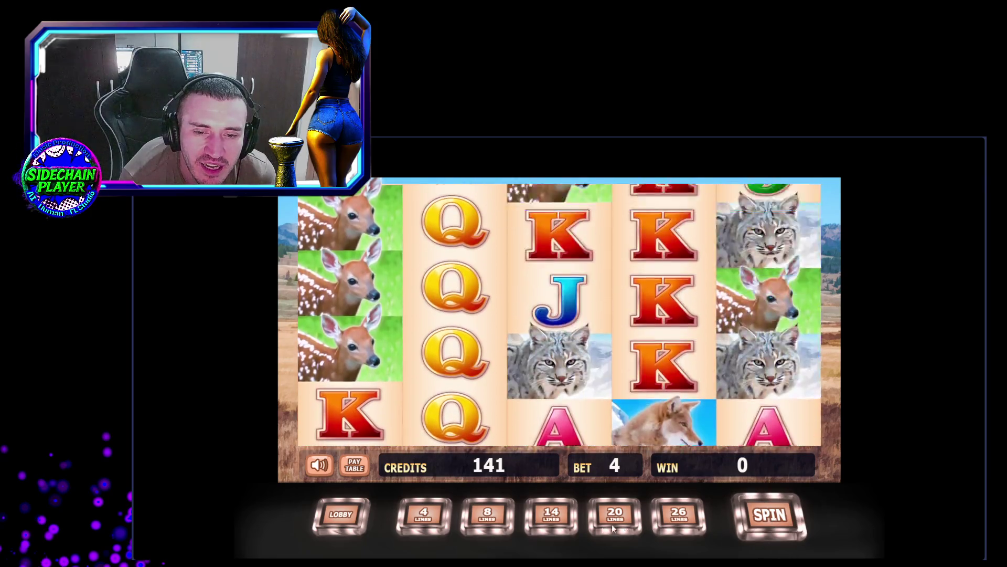
pyautogui.click(679, 520)
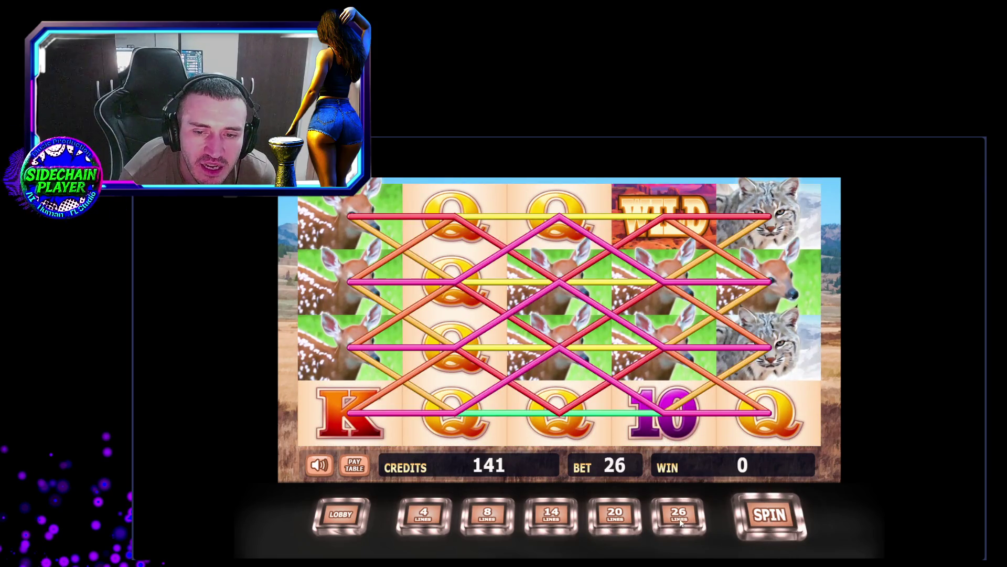
pyautogui.click(758, 515)
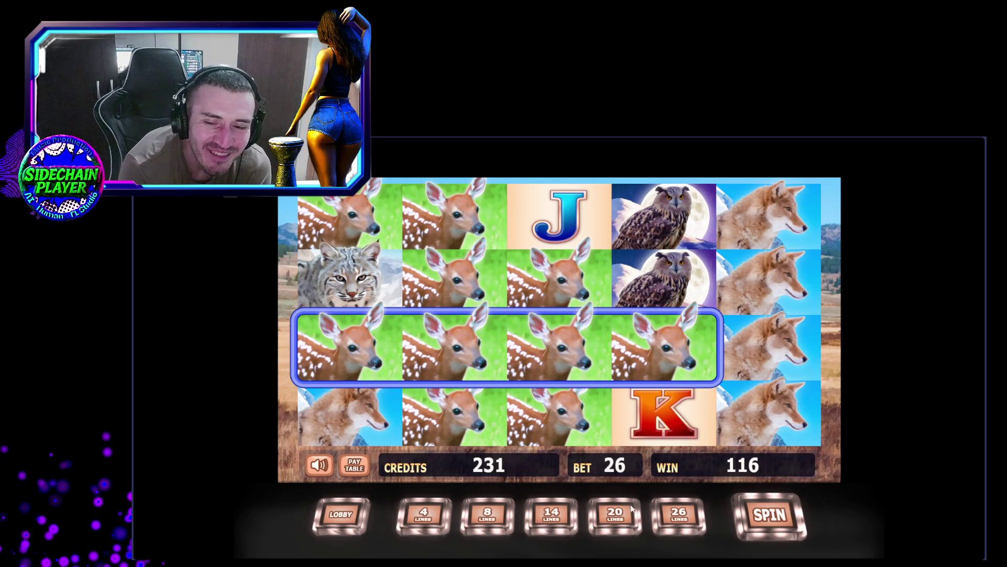
pyautogui.click(771, 515)
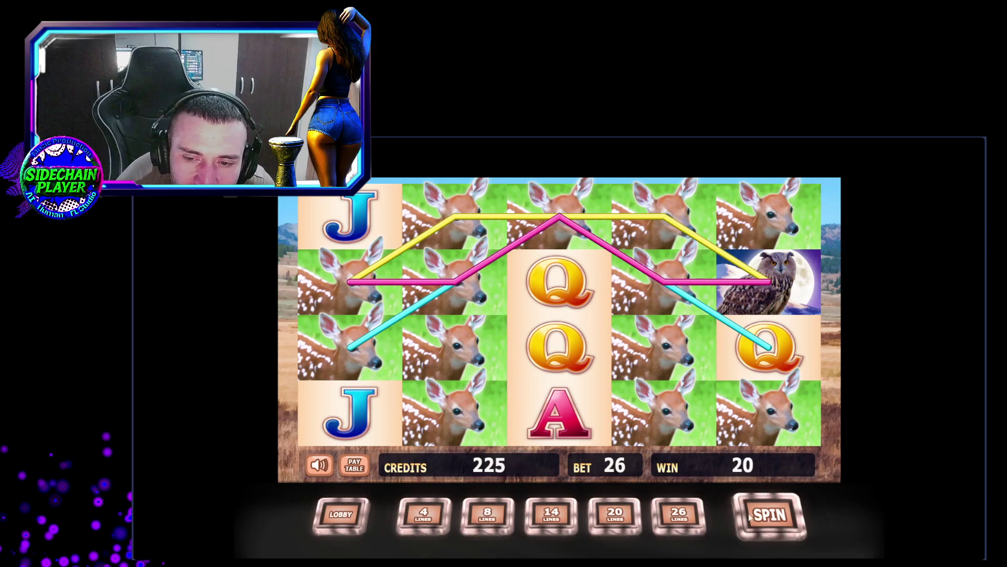
# Check the Windows volume mixer, then spin the slot again at bet 26
pyautogui.press('super+a')
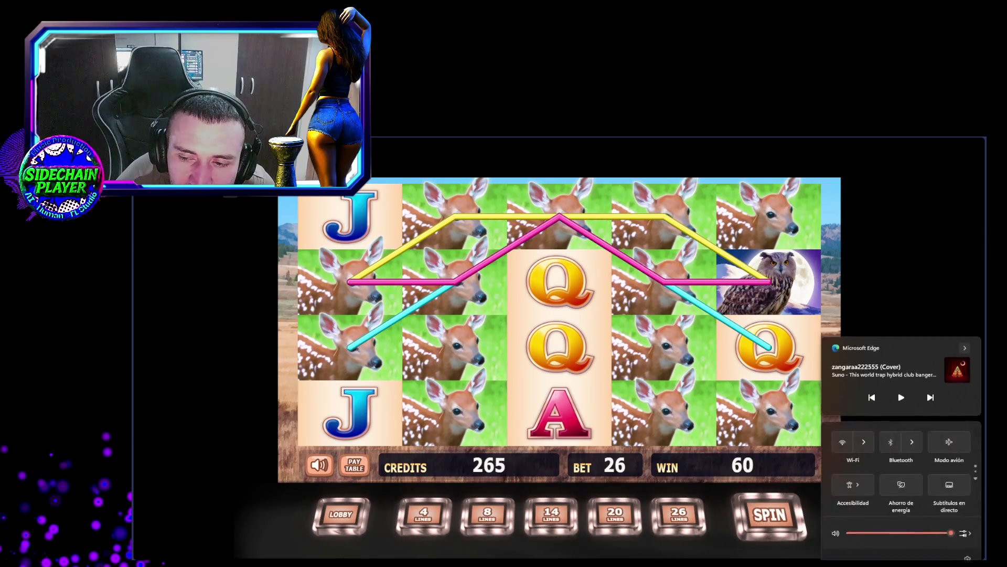
pyautogui.rightClick(933, 541)
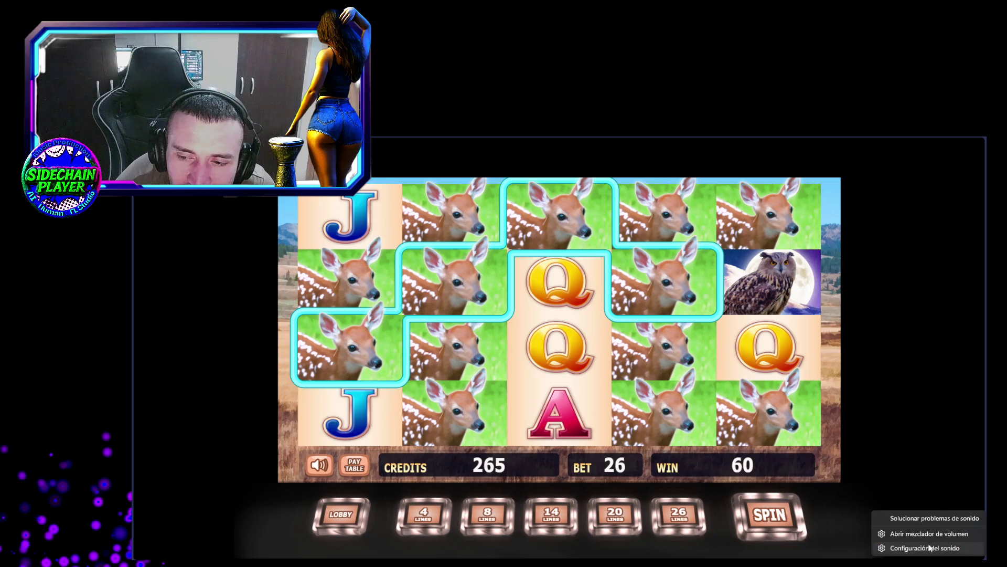
pyautogui.click(926, 541)
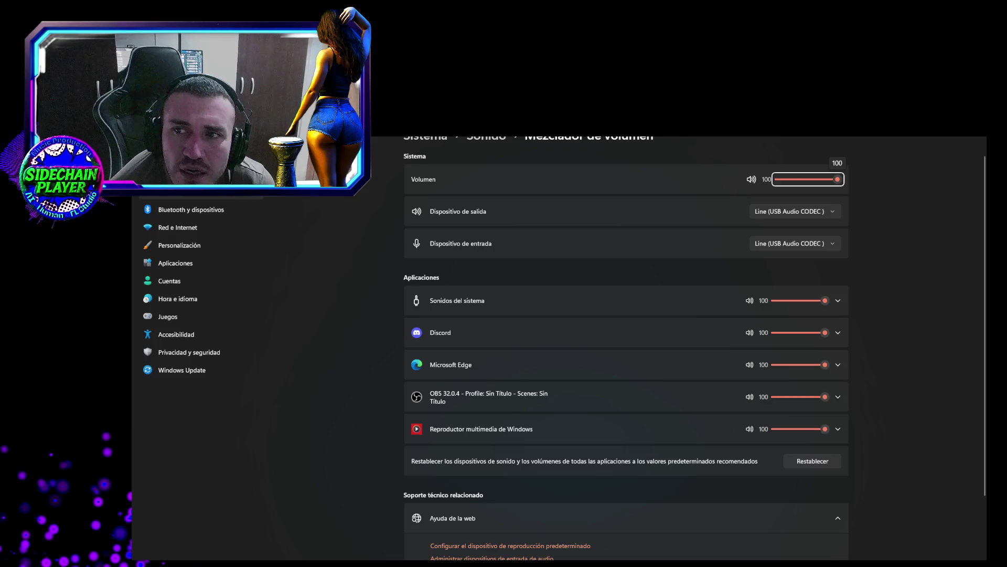
pyautogui.hotkey('alt', 'Tab')
pyautogui.click(772, 516)
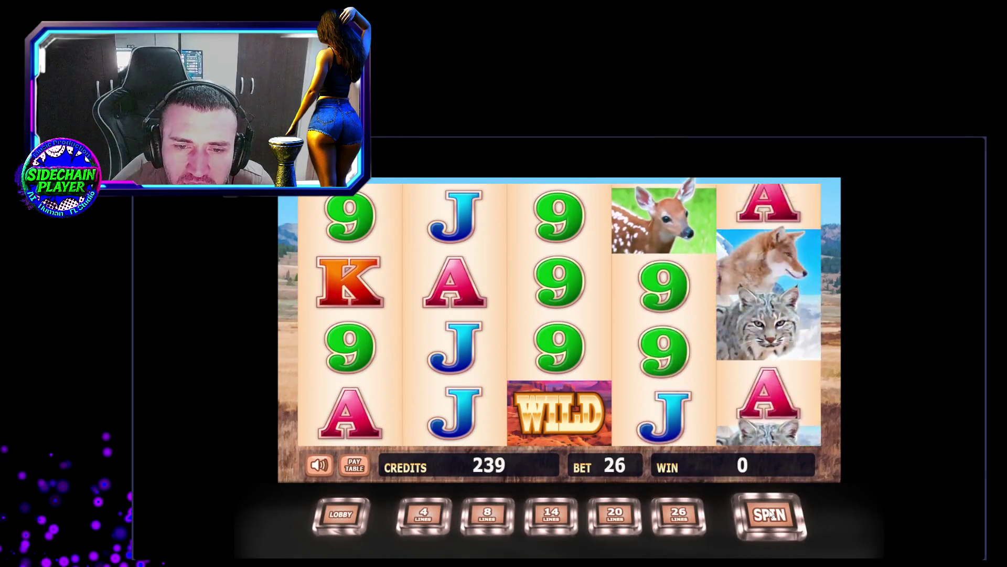
# Spin Mountain Fox three more times, ending at 361 credits, and return to the lobby
pyautogui.click(772, 516)
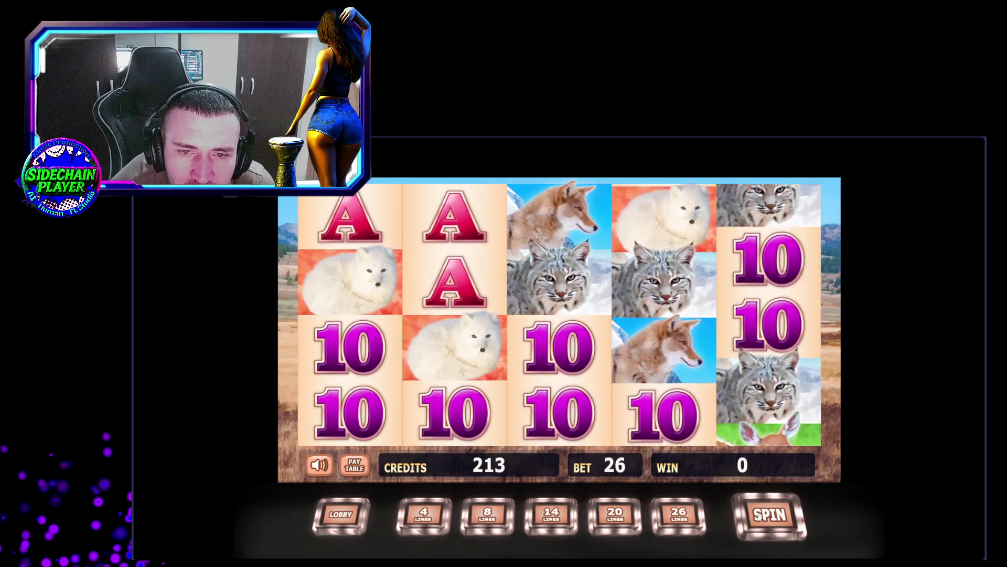
pyautogui.click(773, 517)
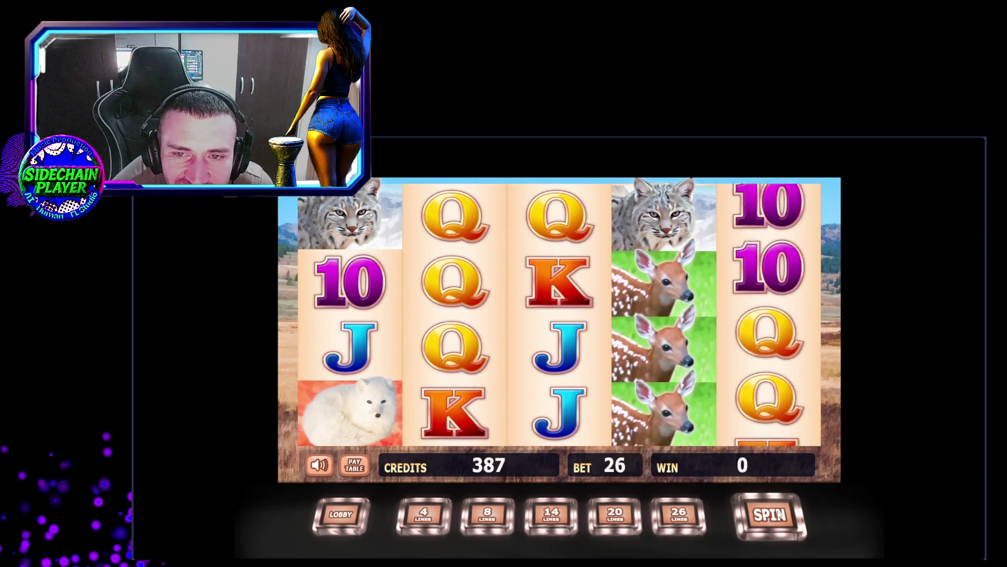
pyautogui.click(777, 516)
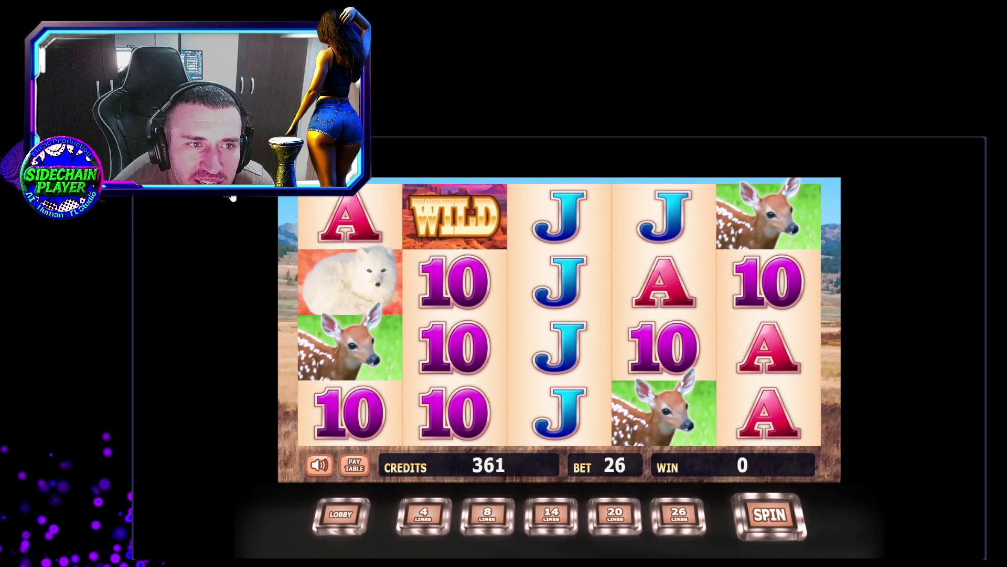
pyautogui.hotkey('alt', 'Left')
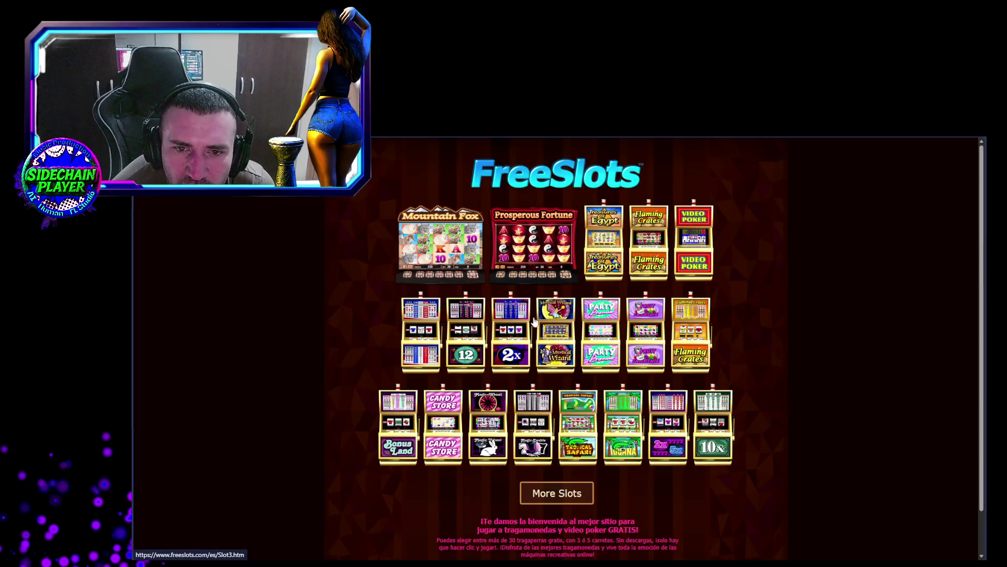
# Play several rounds on the three-reel 2x/5x slot at bet 3, then at max bet
pyautogui.click(665, 426)
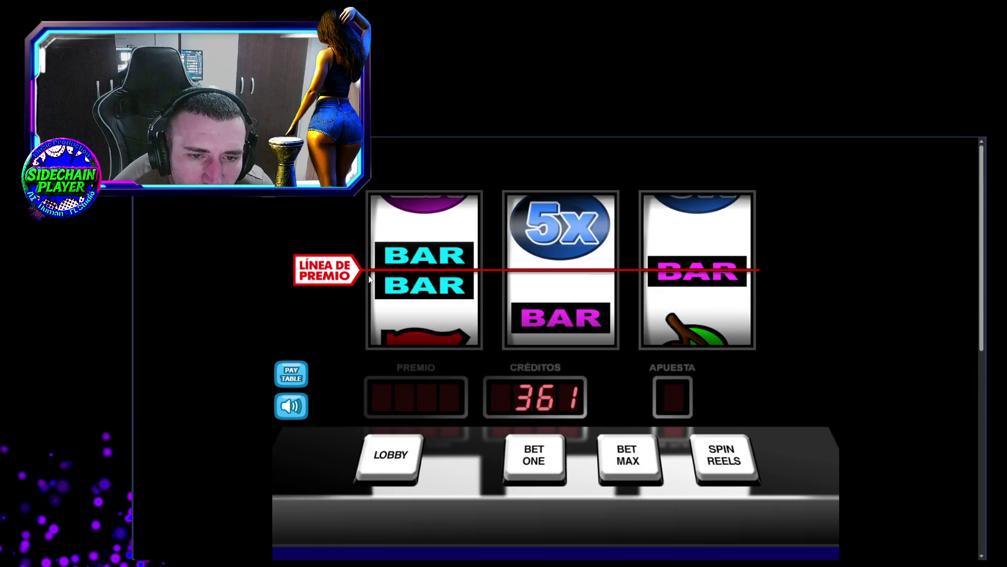
pyautogui.click(712, 445)
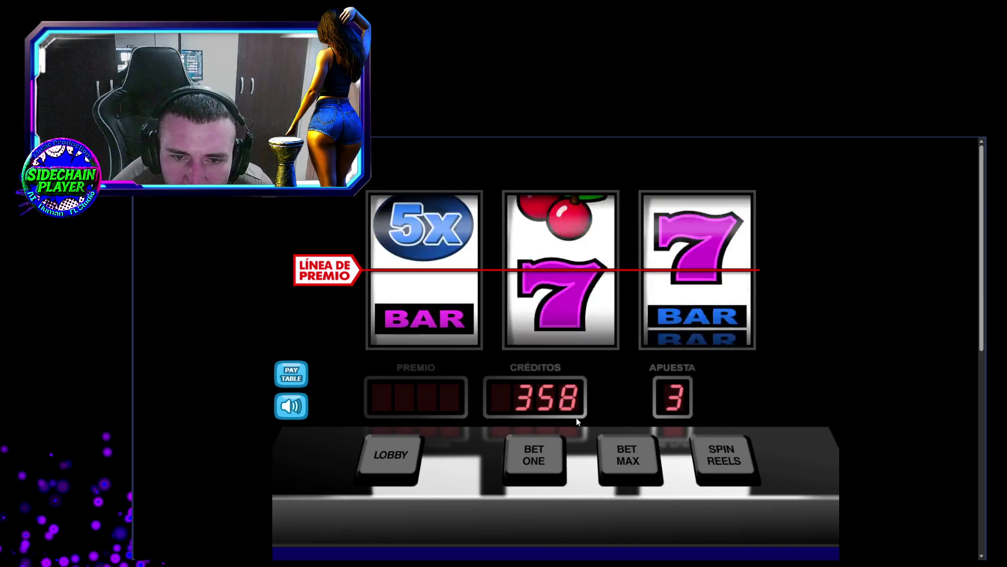
pyautogui.click(722, 452)
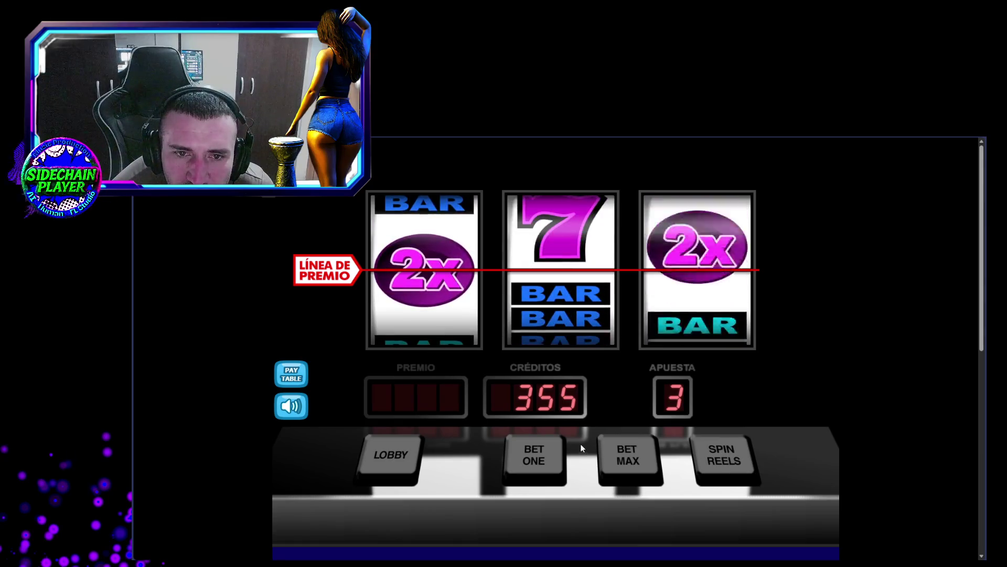
pyautogui.click(646, 454)
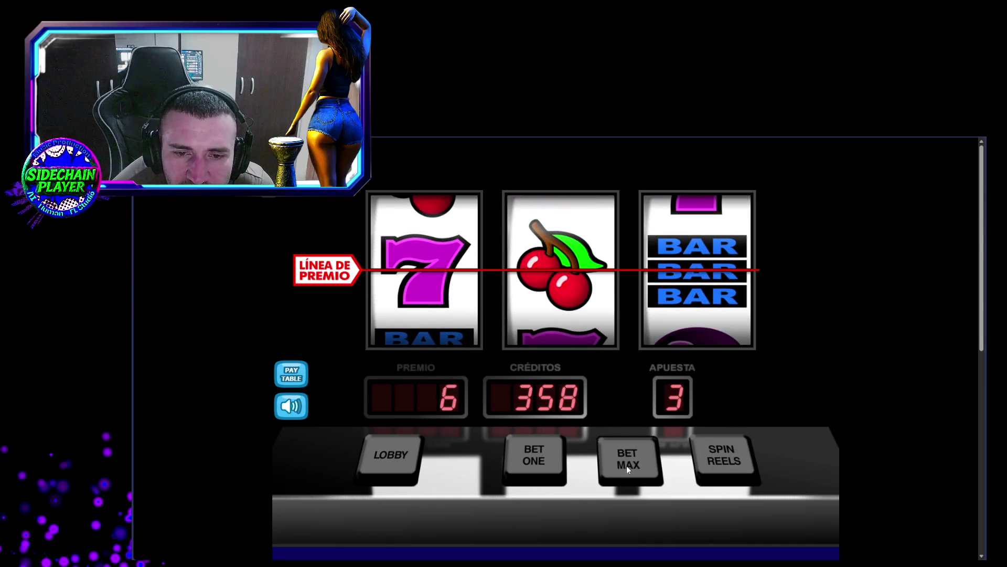
pyautogui.click(628, 467)
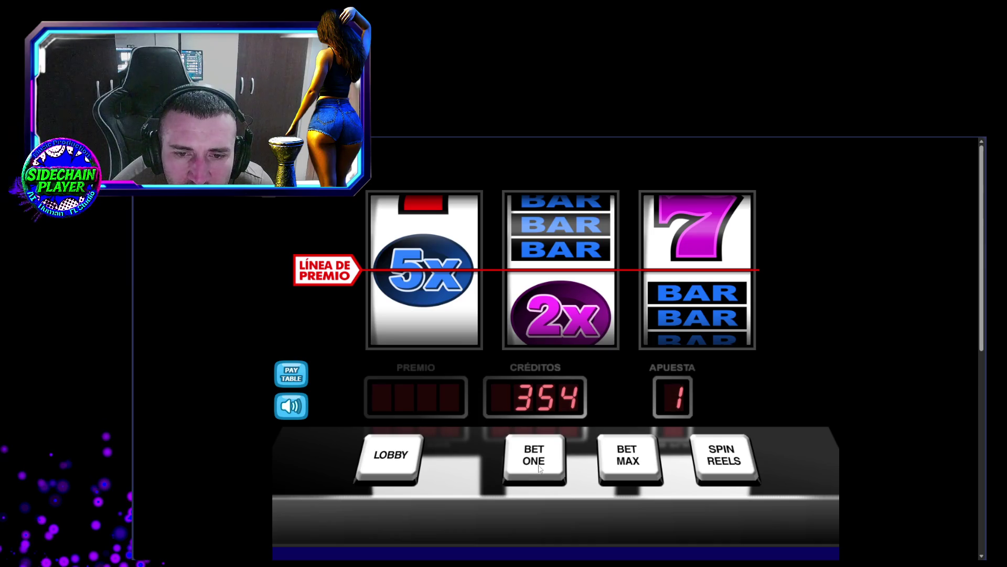
pyautogui.click(624, 452)
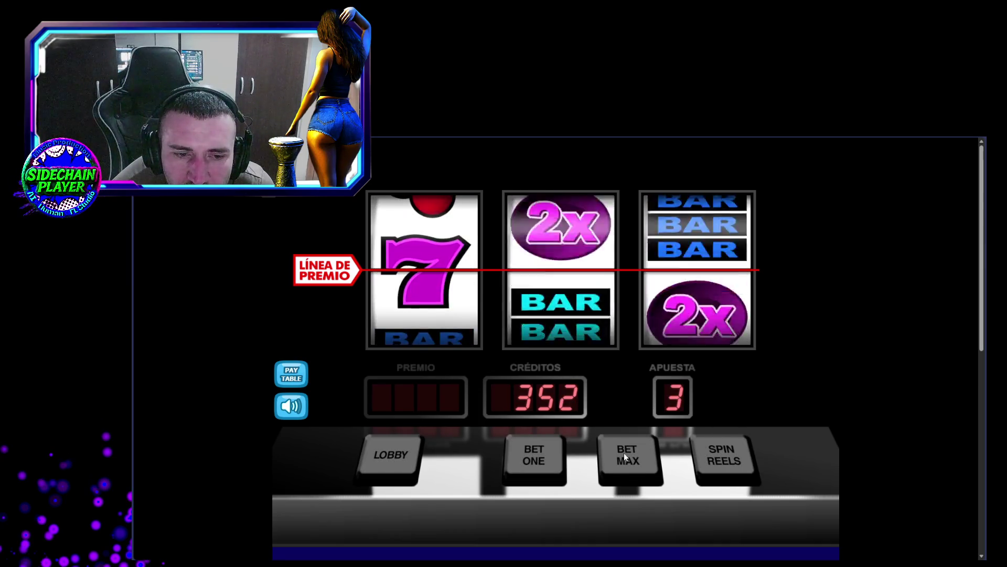
pyautogui.click(705, 460)
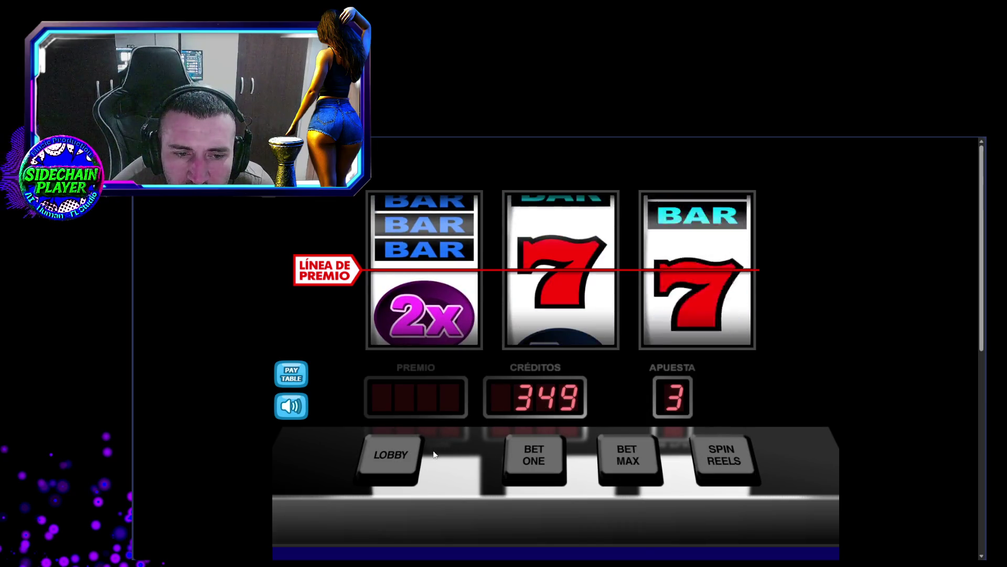
# Back in the lobby, glance at Video Poker, then launch Flaming Crates instead
pyautogui.click(407, 456)
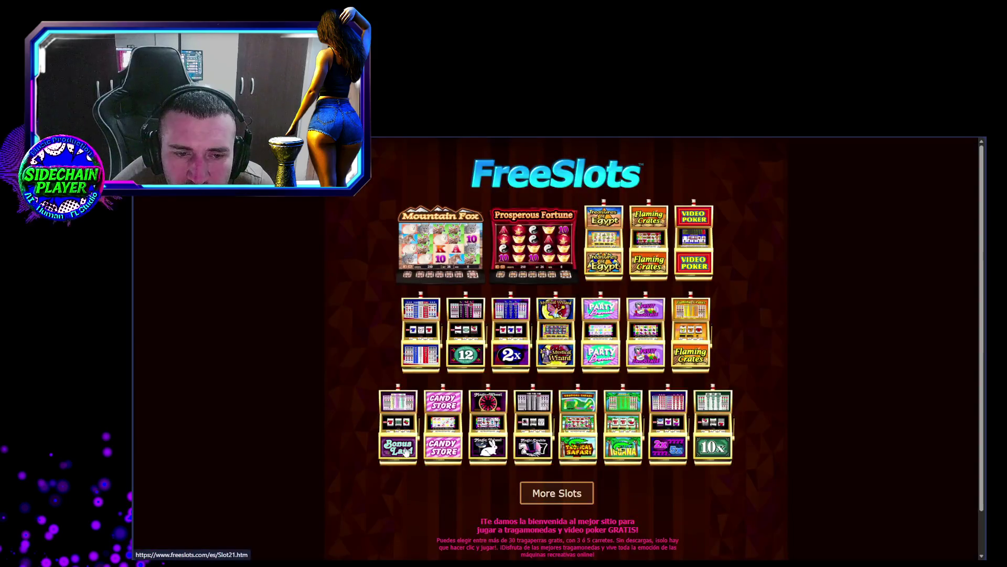
pyautogui.click(701, 260)
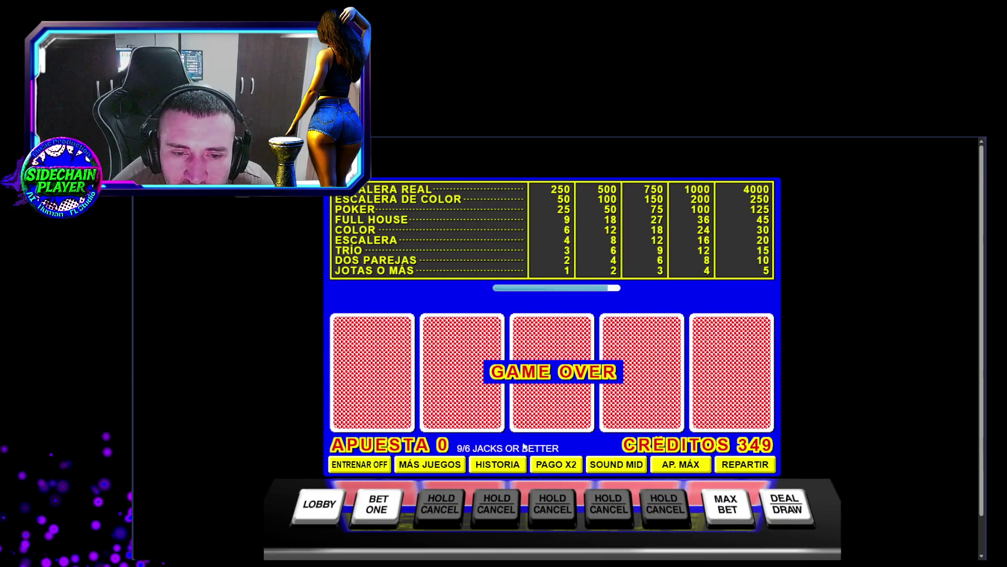
pyautogui.hotkey('alt', 'Left')
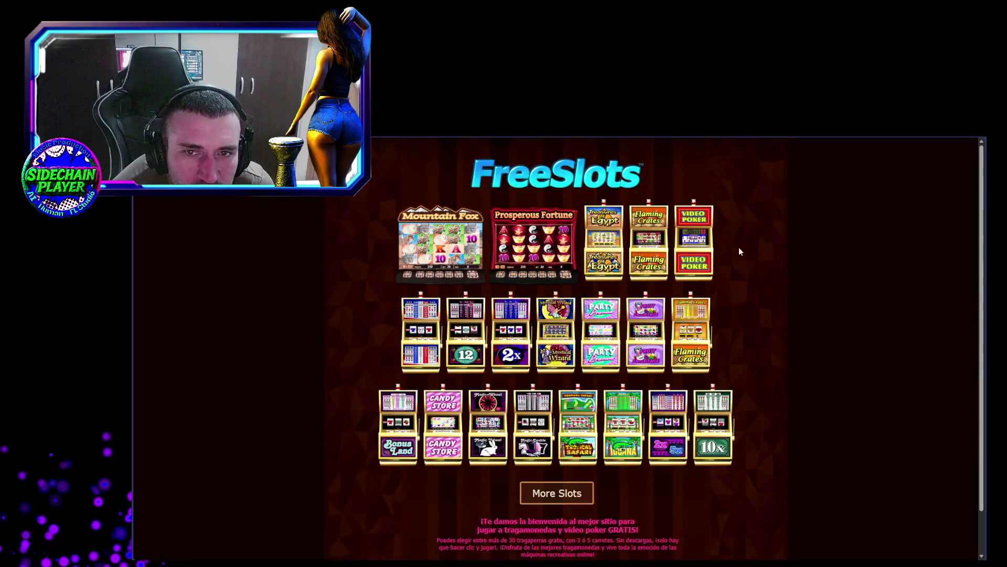
pyautogui.click(651, 252)
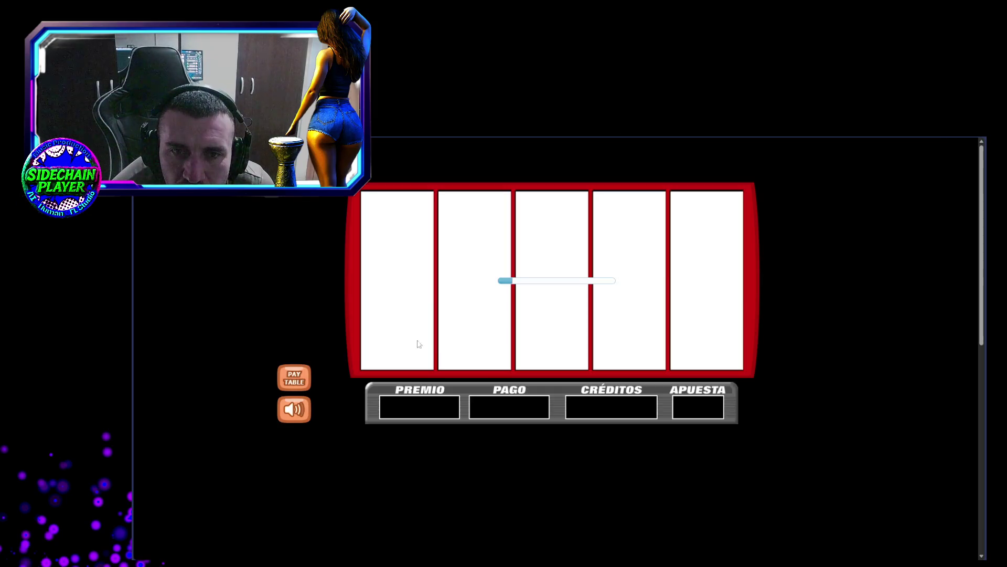
# Spin Flaming Crates twice at bet 9, reaching 422 credits, then switch to the Twitch stream
pyautogui.click(715, 460)
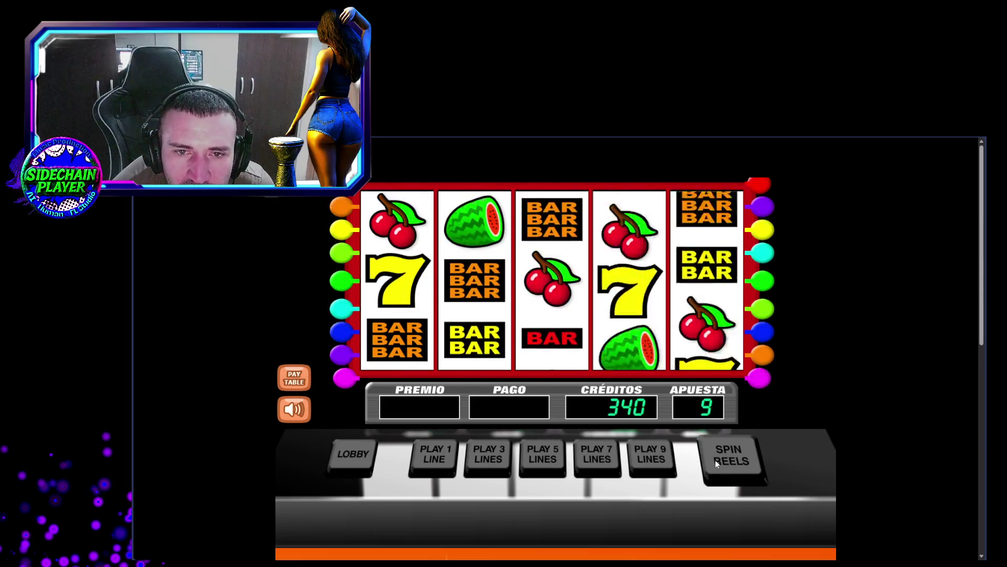
pyautogui.click(729, 459)
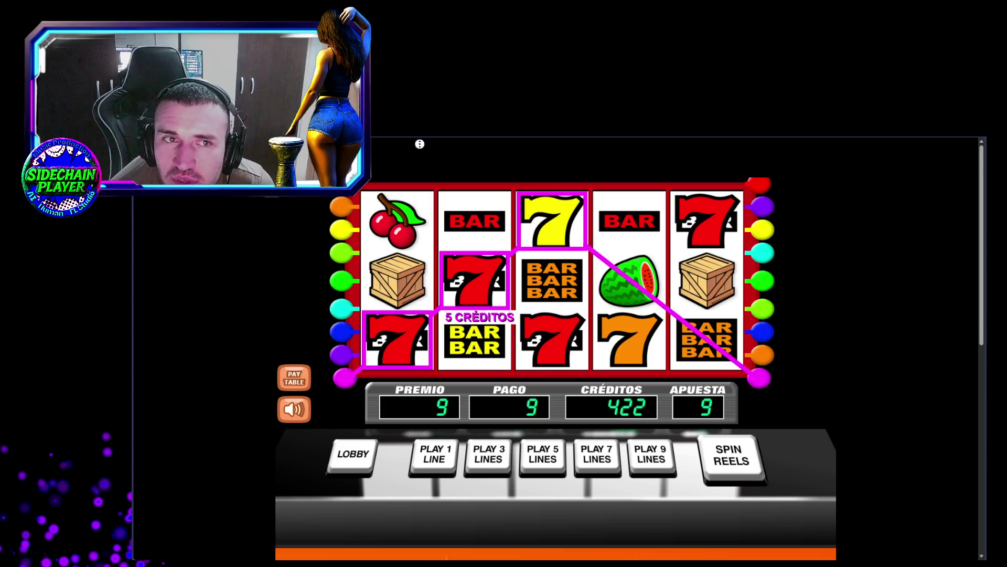
pyautogui.hotkey('alt', 'Left')
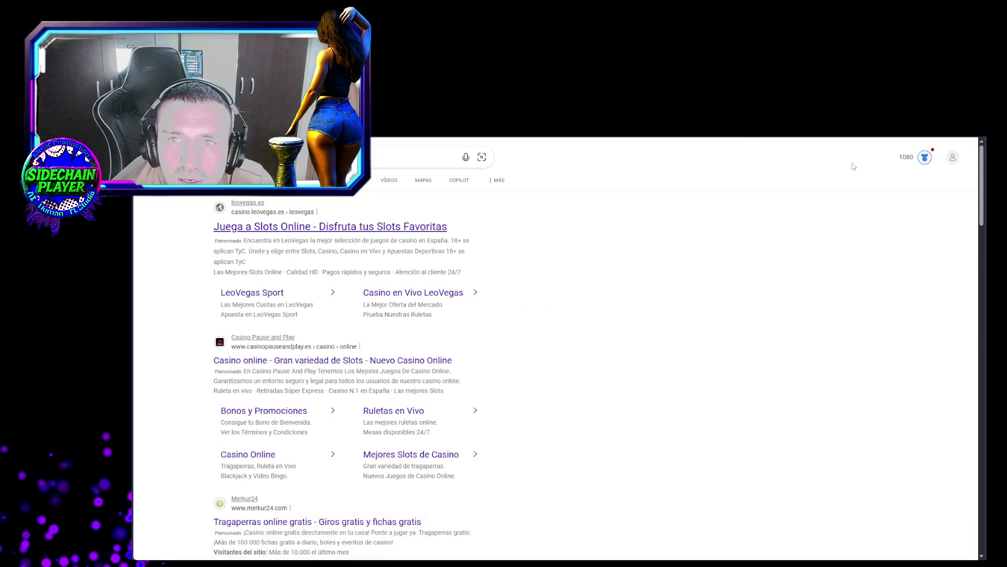
pyautogui.hotkey('alt', 'Tab')
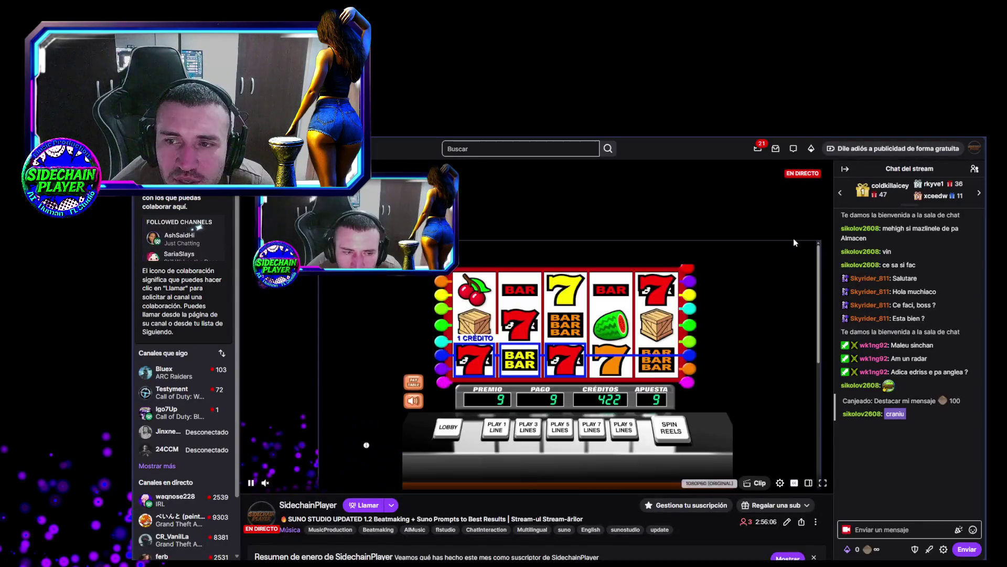
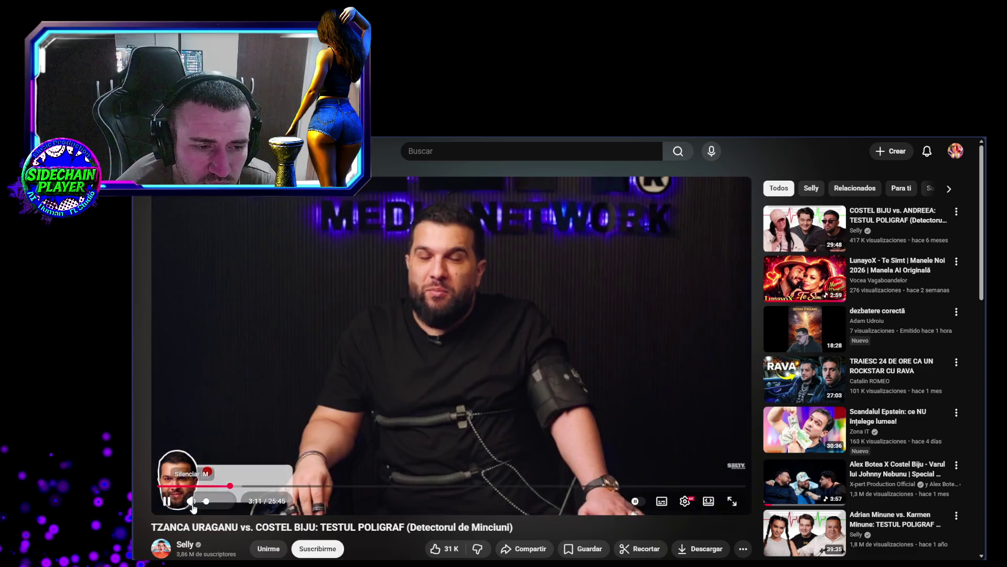
# Jump the polygraph video to about 8:02, pause it, then resume playback
pyautogui.click(341, 486)
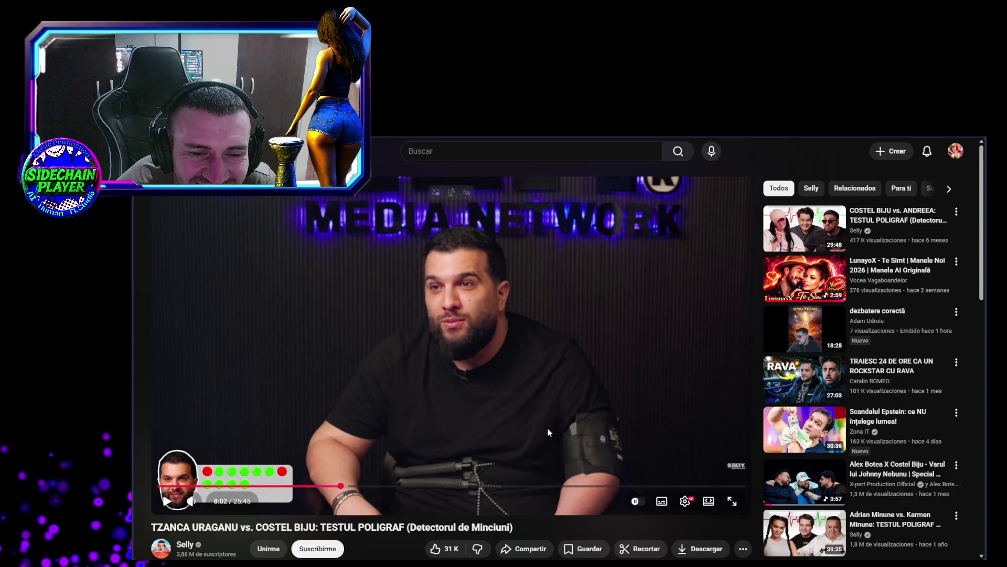
pyautogui.click(674, 390)
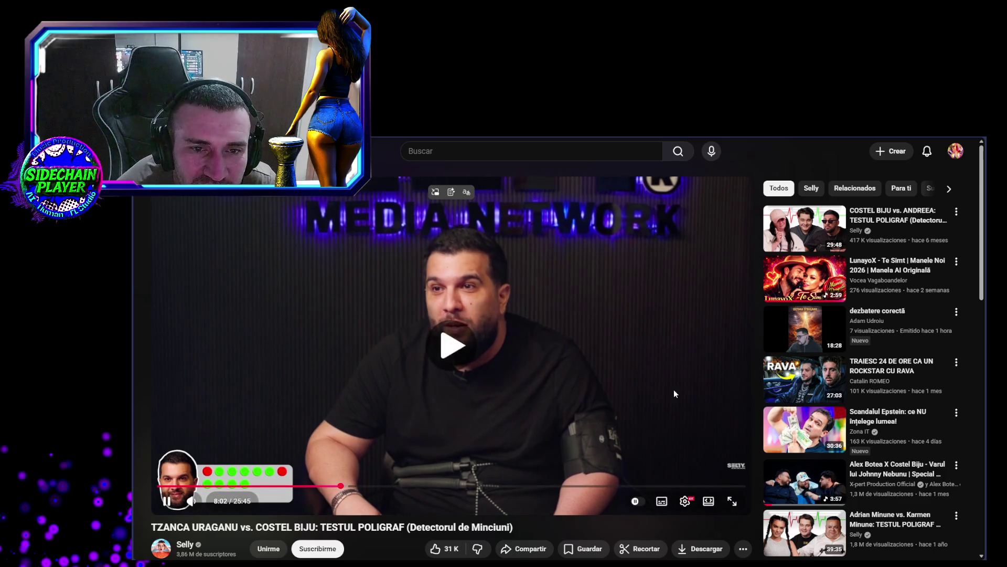
pyautogui.click(624, 417)
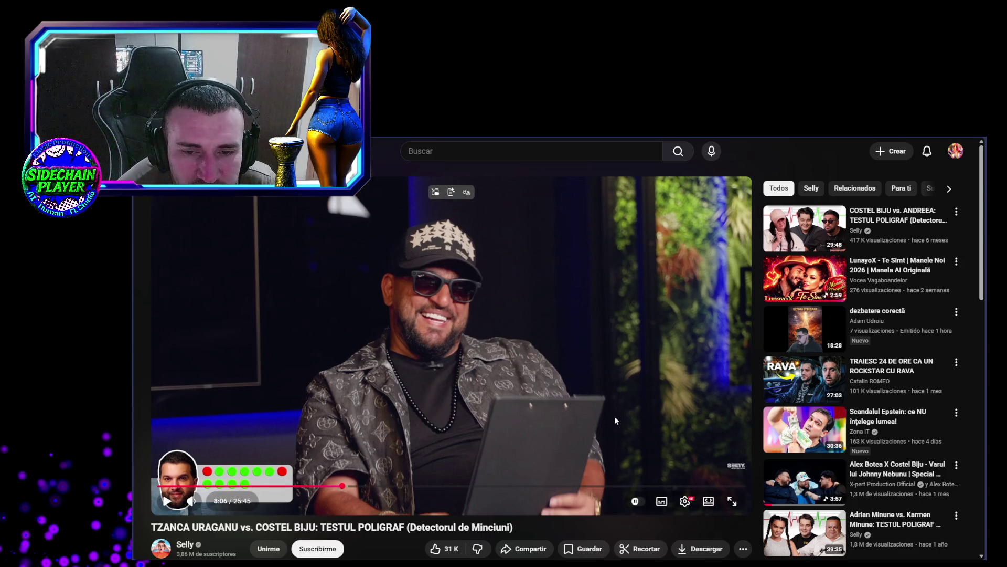
pyautogui.click(614, 417)
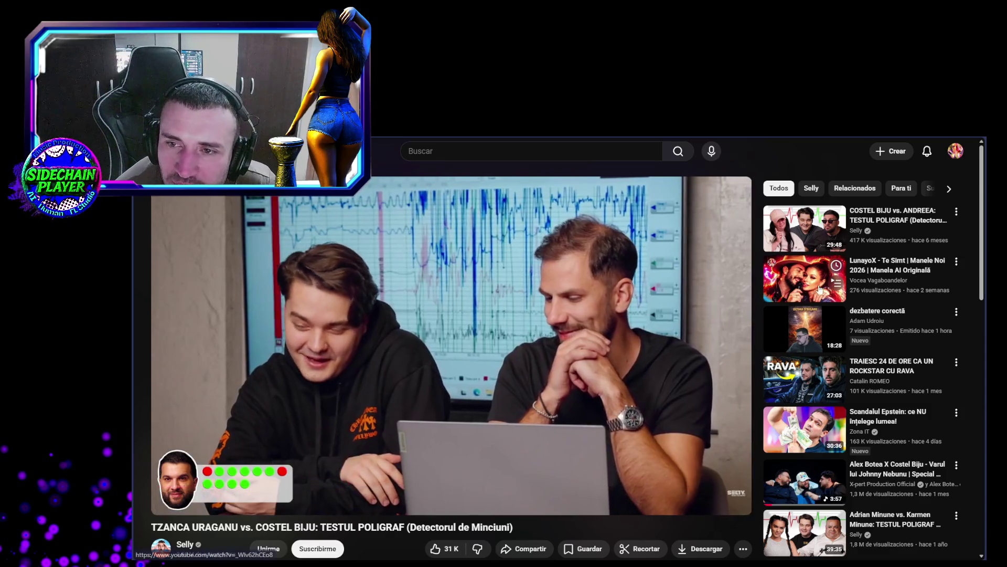
pyautogui.moveTo(831, 245)
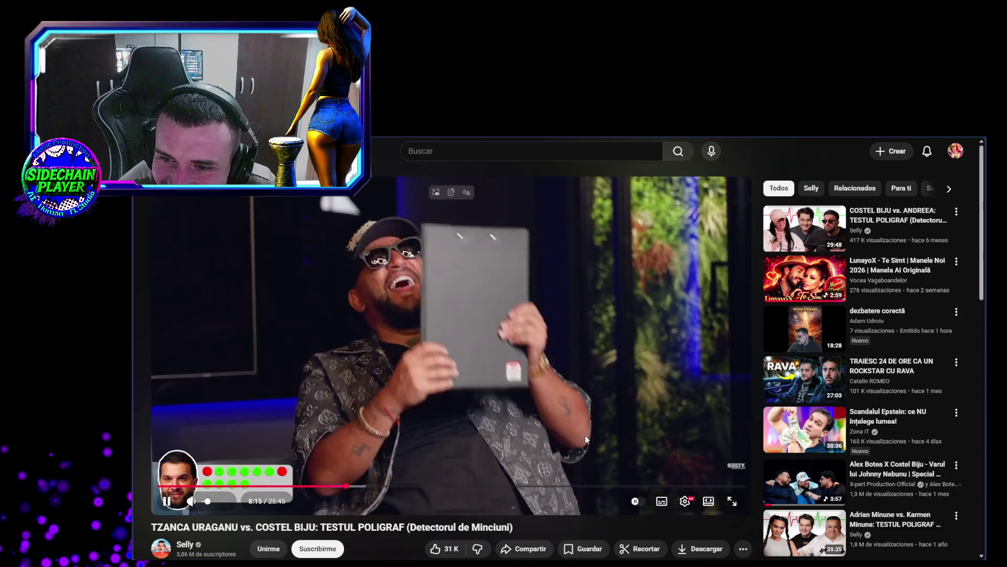
pyautogui.moveTo(780, 311)
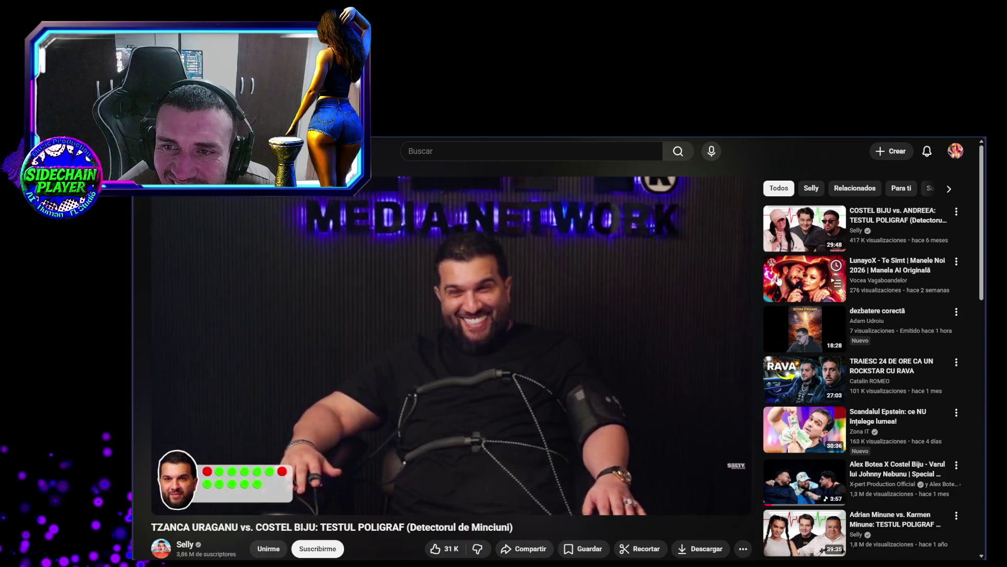
pyautogui.moveTo(800, 239)
pyautogui.scroll(-4, 782, 334)
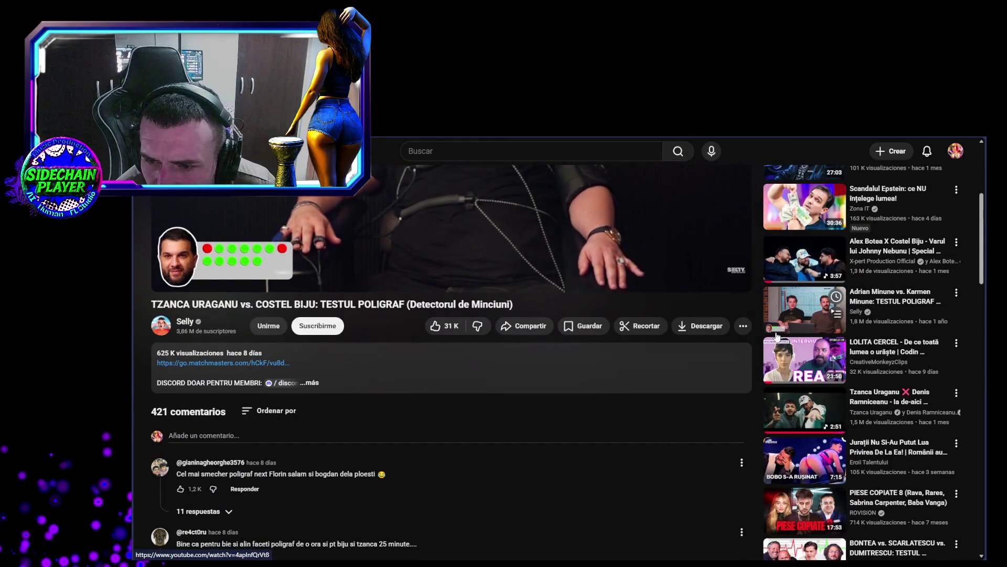
# Scroll through the polygraph video's comments, then open 'Printesa de Aur - 7 SHEFA' from the sidebar
pyautogui.scroll(-2, 777, 337)
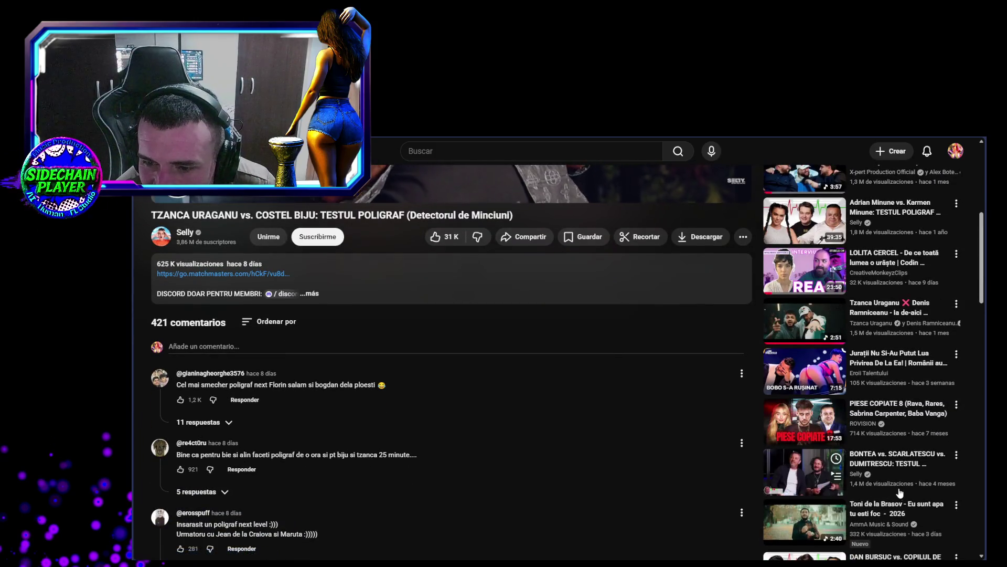
pyautogui.scroll(-2, 897, 492)
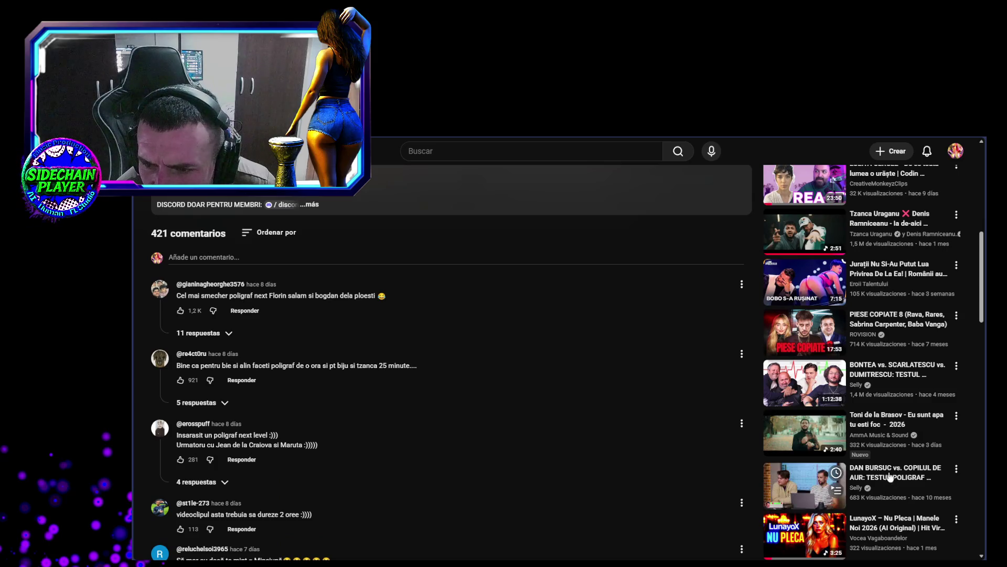
pyautogui.scroll(-2, 891, 451)
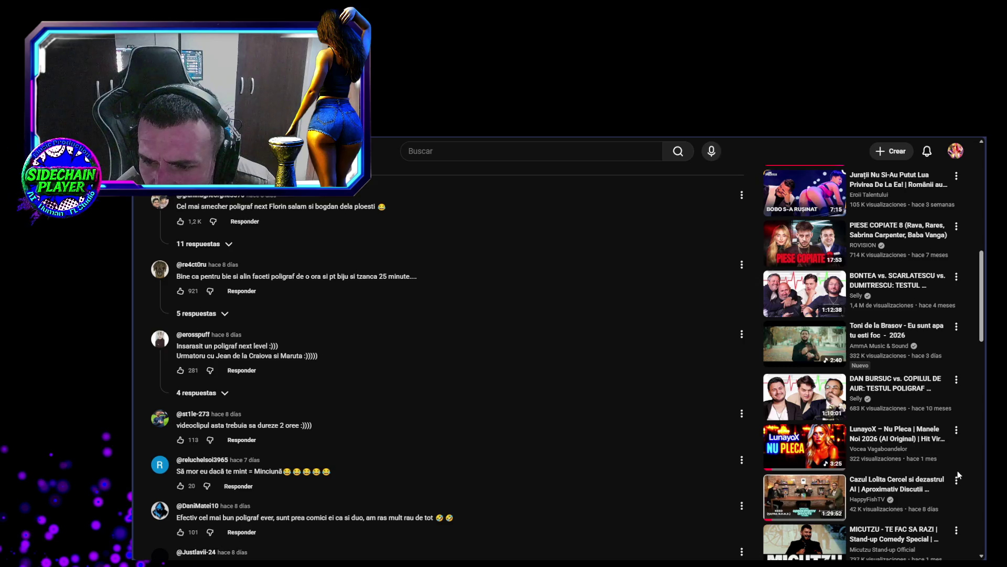
pyautogui.scroll(-2, 958, 475)
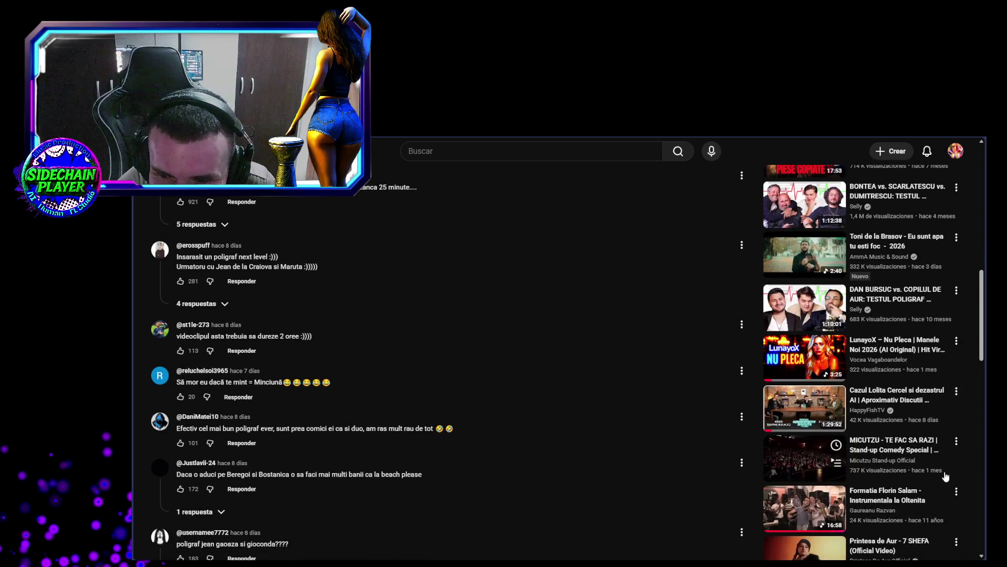
pyautogui.scroll(-3, 946, 476)
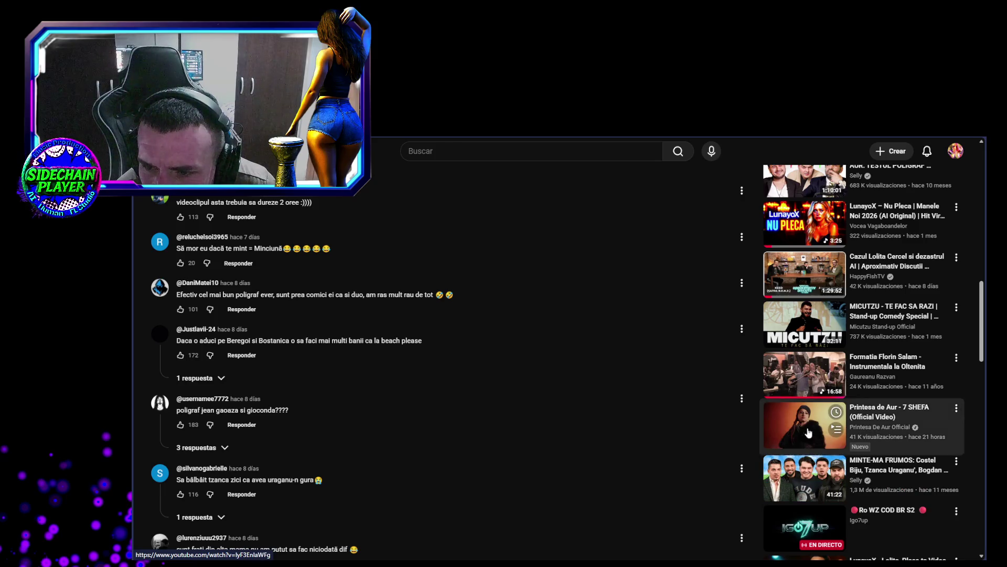
pyautogui.click(809, 433)
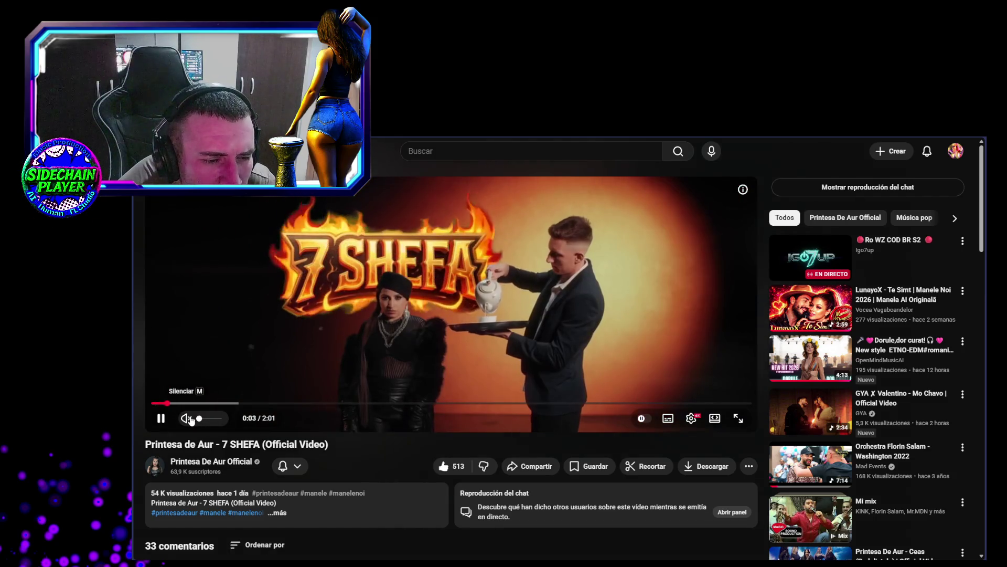
# Set the volume to full, lower it, raise it again, then open the 'Ro WZ COD BR S2' stream
pyautogui.moveTo(200, 418)
pyautogui.mouseDown()
pyautogui.moveTo(224, 418)
pyautogui.moveTo(211, 419)
pyautogui.mouseUp()
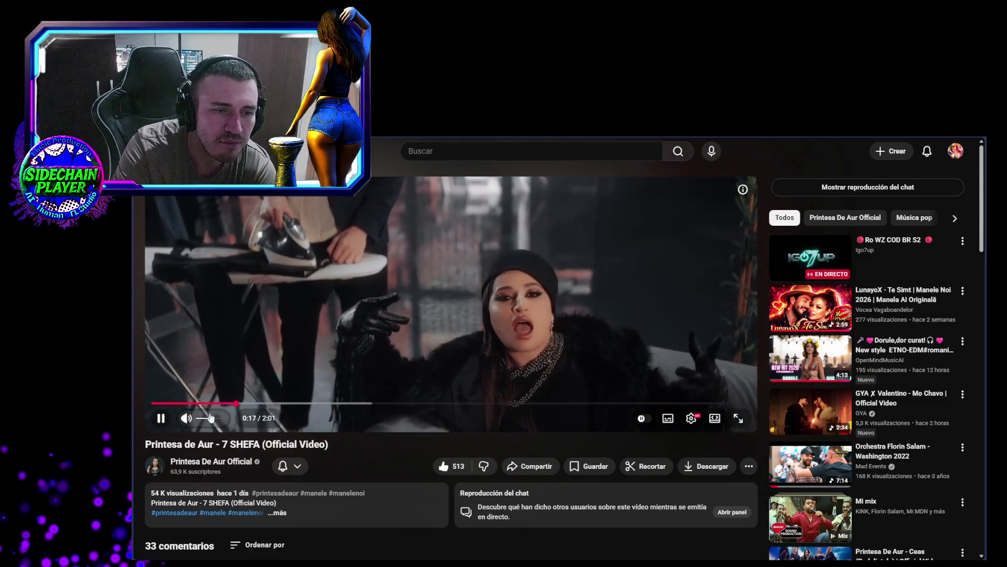
pyautogui.moveTo(211, 418); pyautogui.dragTo(204, 422)
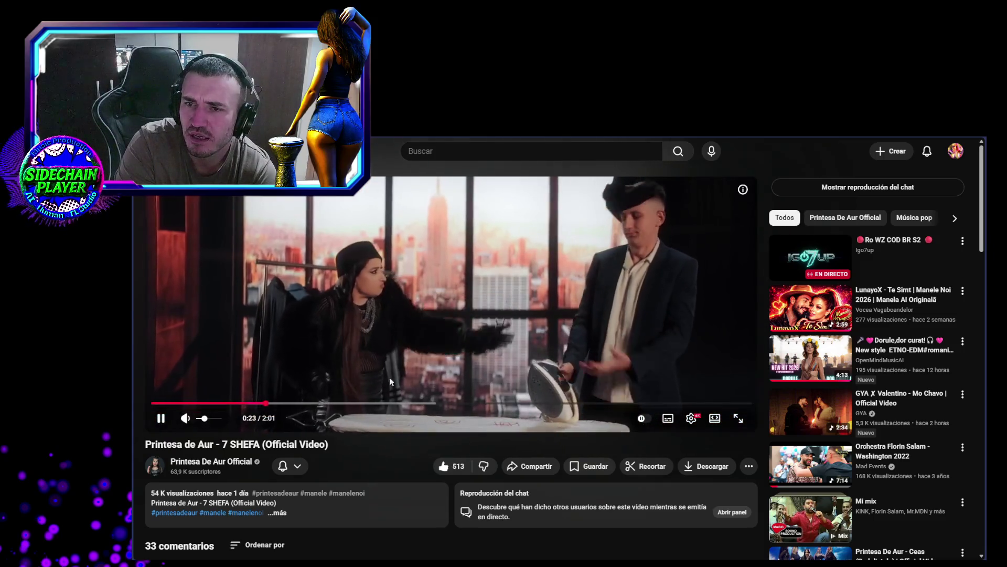
pyautogui.rightClick(800, 264)
pyautogui.click(719, 233)
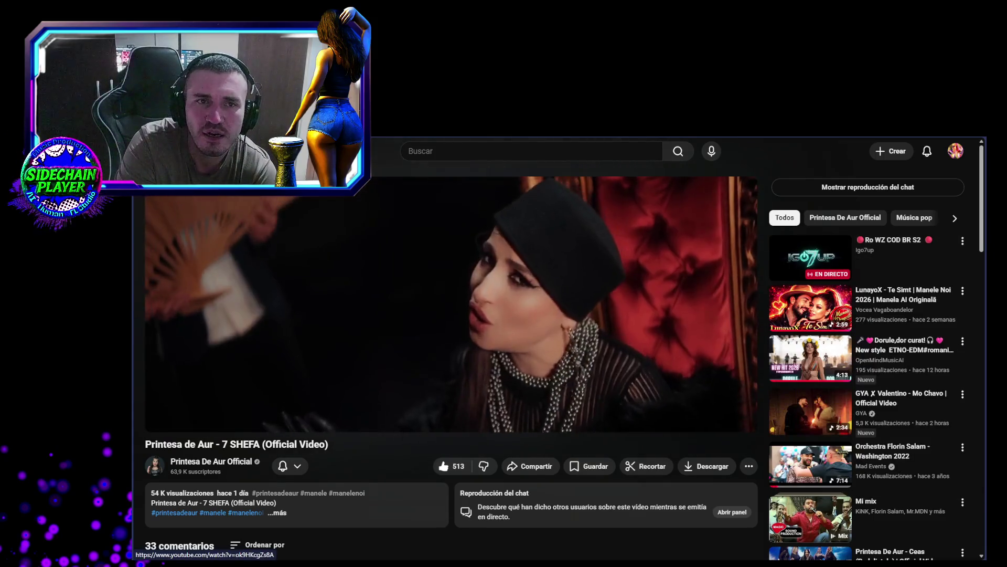
pyautogui.moveTo(207, 419); pyautogui.dragTo(566, 420)
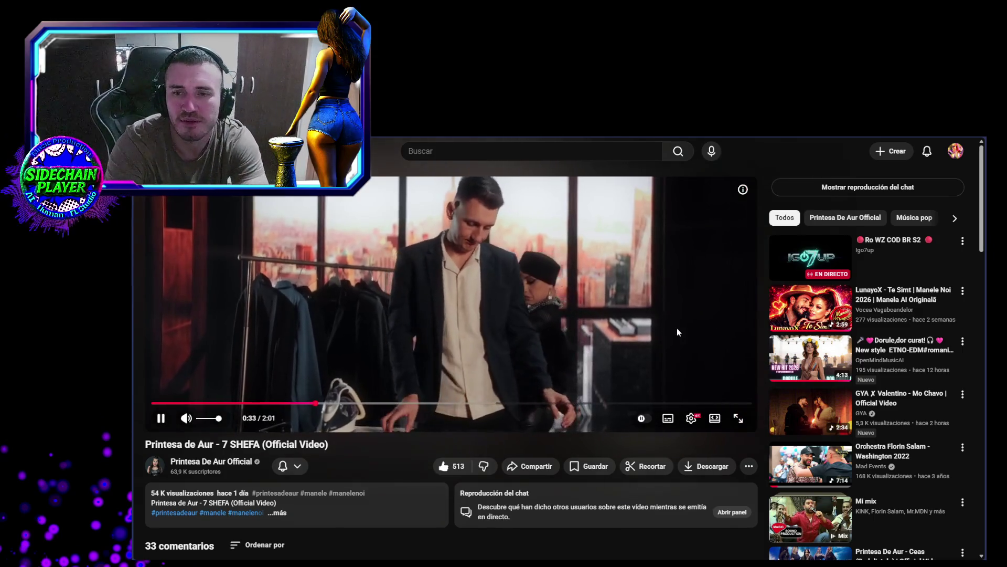
pyautogui.click(813, 258)
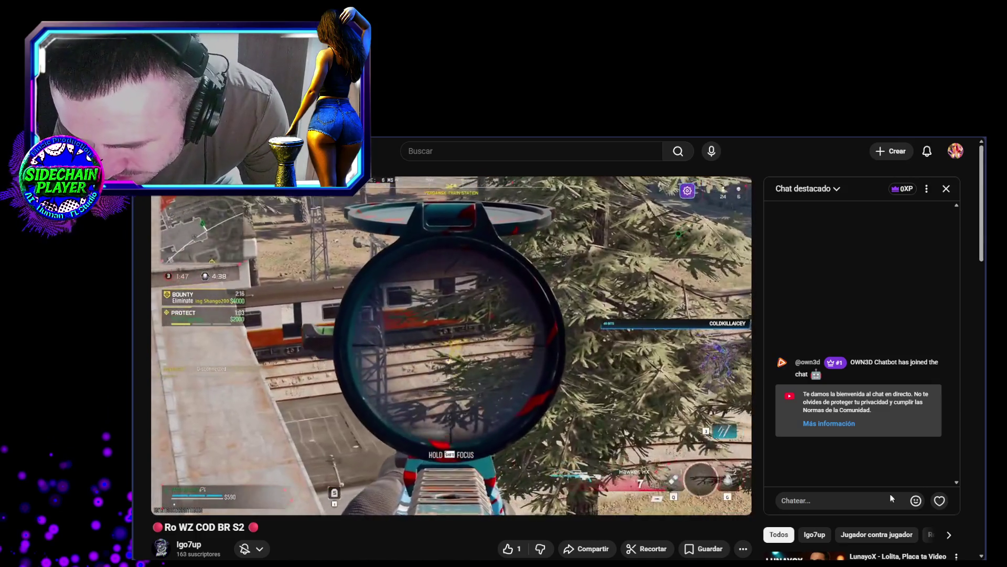
# Send pink hand emojis to the live chat and lower the stream volume slightly
pyautogui.click(915, 500)
pyautogui.click(787, 475)
pyautogui.click(787, 475)
pyautogui.click(787, 474)
pyautogui.click(787, 475)
pyautogui.click(787, 475)
pyautogui.click(787, 475)
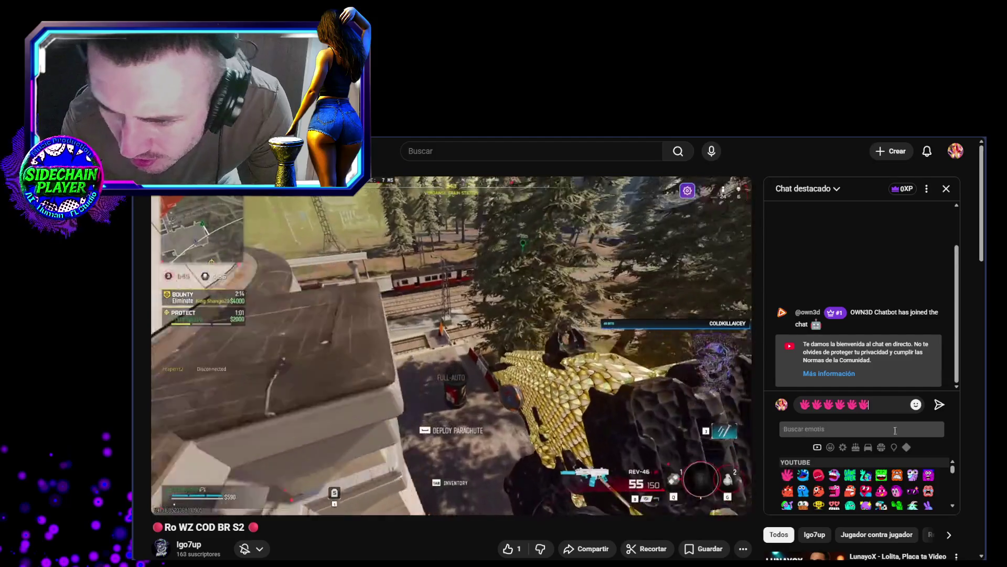
pyautogui.click(939, 404)
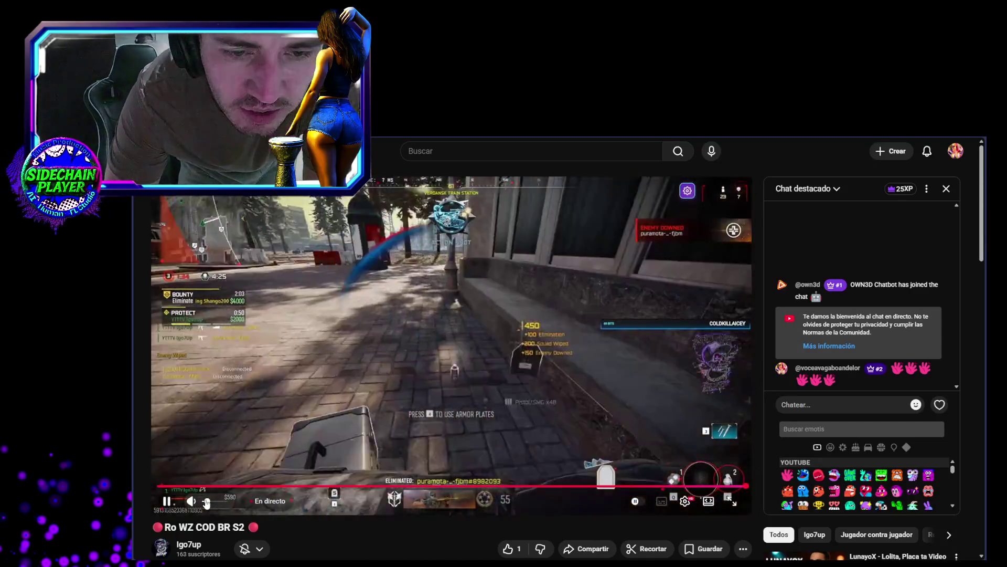
pyautogui.moveTo(207, 503); pyautogui.dragTo(204, 504)
pyautogui.write('ai pus video')
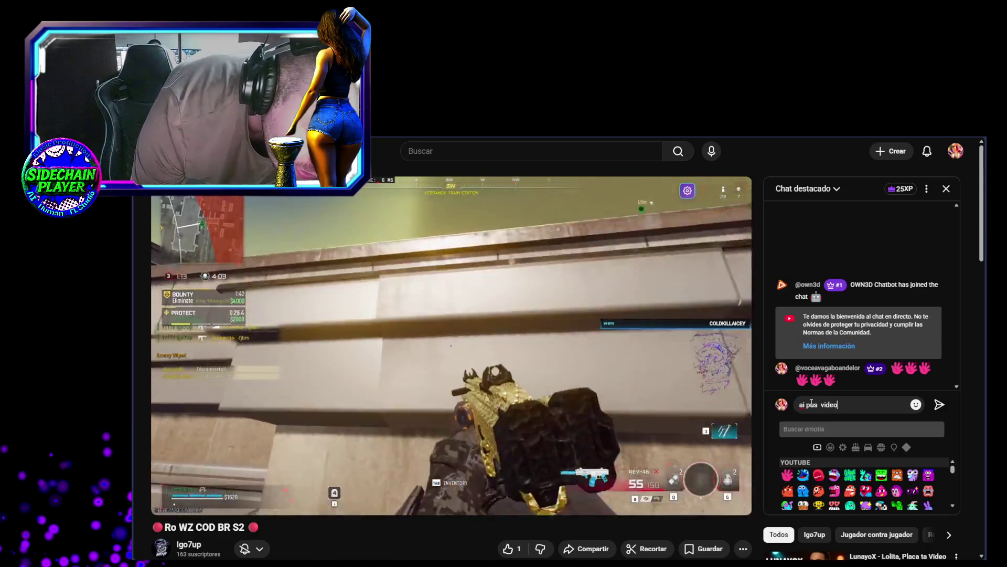
# Send the chat message 'ai pus video sau audio pe media source in obs'
pyautogui.write('sau')
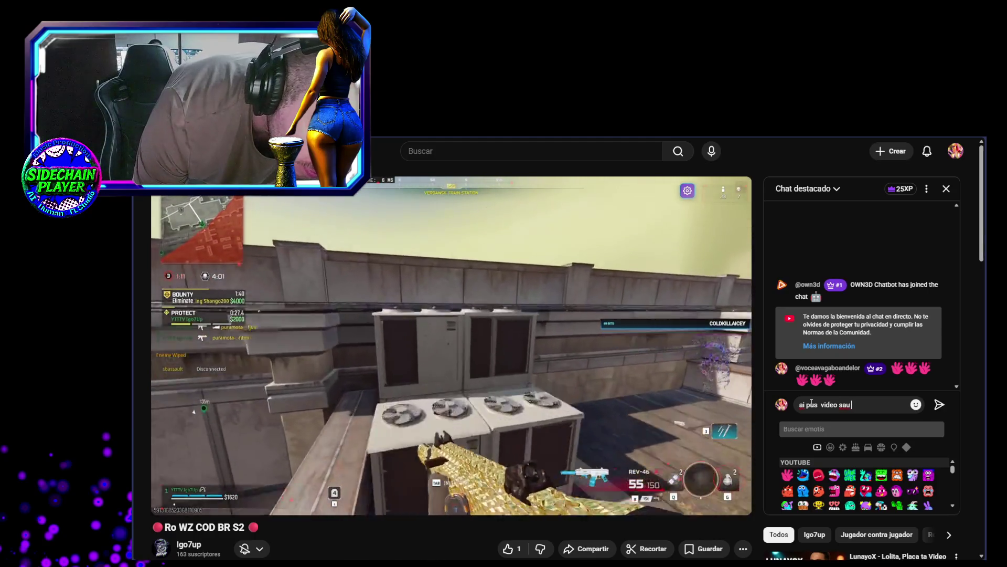
pyautogui.write(' audio')
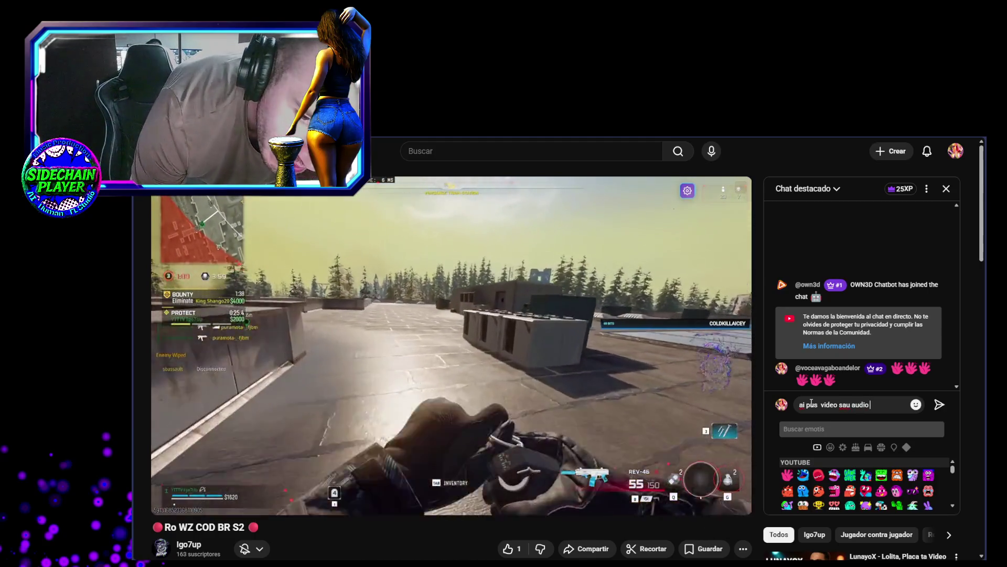
pyautogui.write(' pe medi')
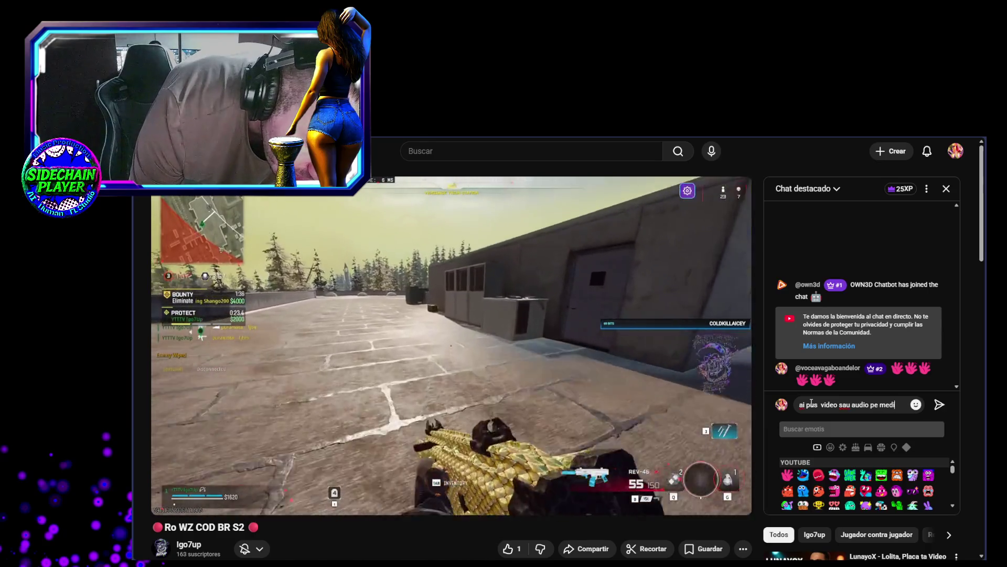
pyautogui.write('a sou')
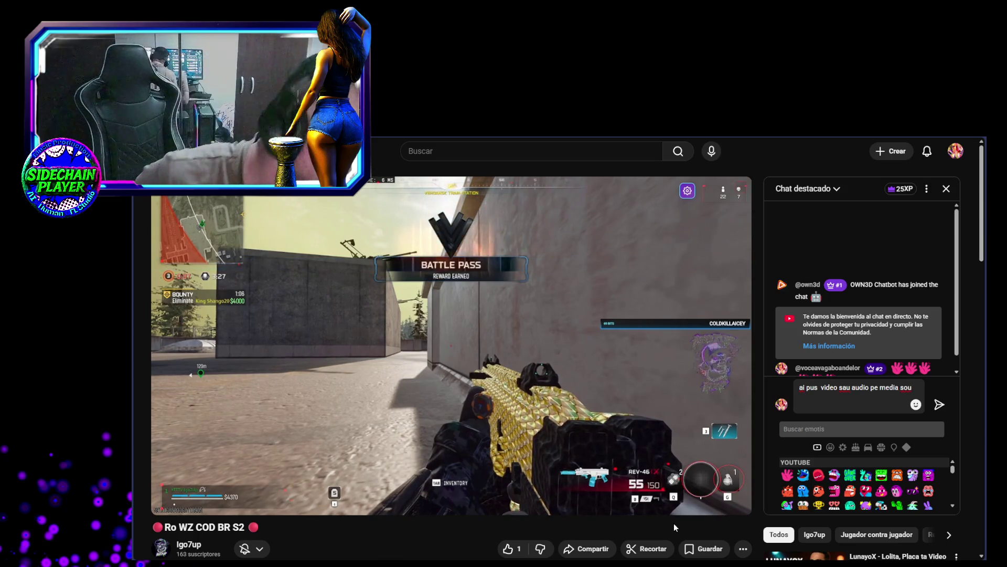
pyautogui.moveTo(608, 502)
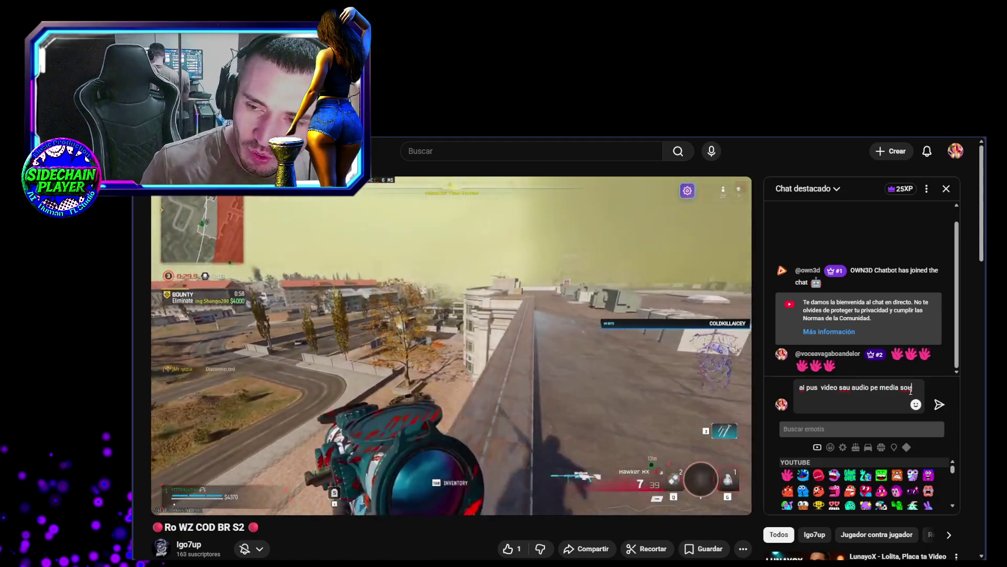
pyautogui.write('ce o')
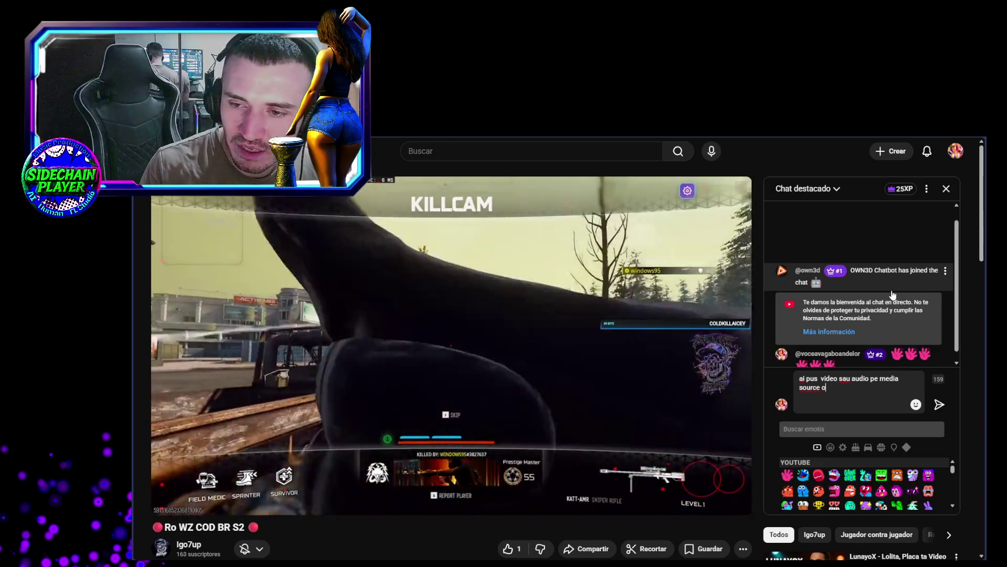
pyautogui.press('BackSpace')
pyautogui.press('BackSpace')
pyautogui.press('BackSpace')
pyautogui.write('in obs')
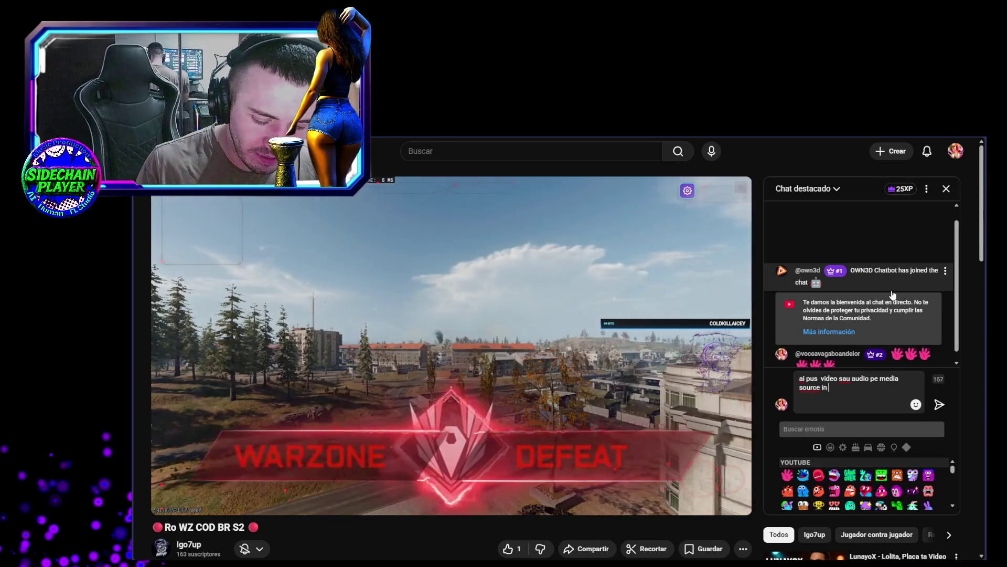
pyautogui.press('Return')
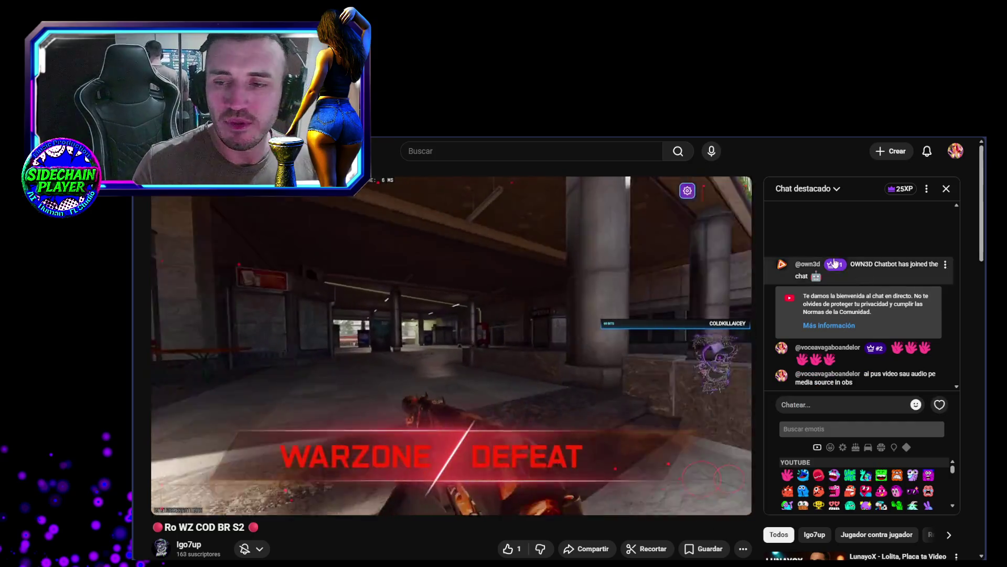
pyautogui.moveTo(567, 372)
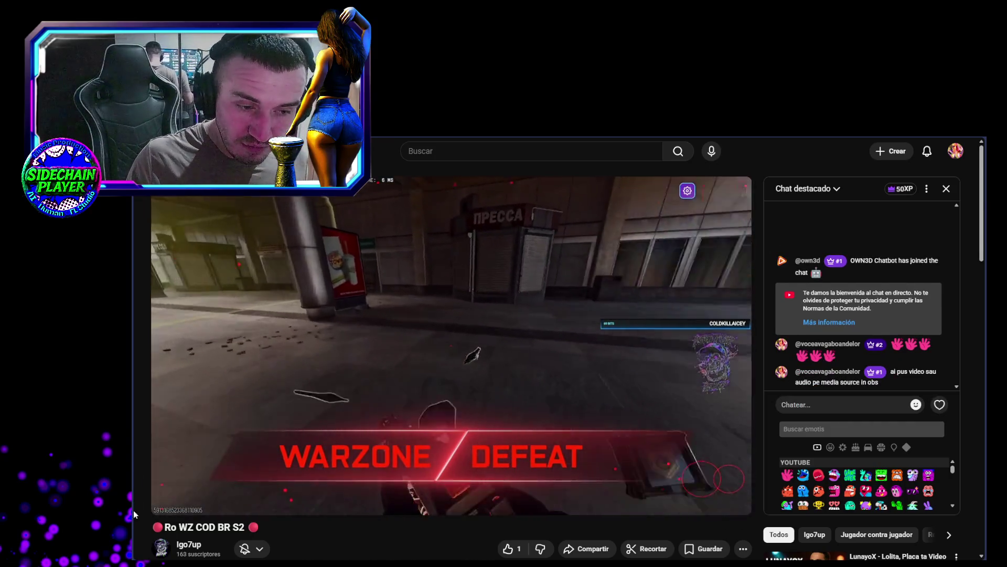
# Turn the stream volume down to zero and mute it
pyautogui.click(210, 502)
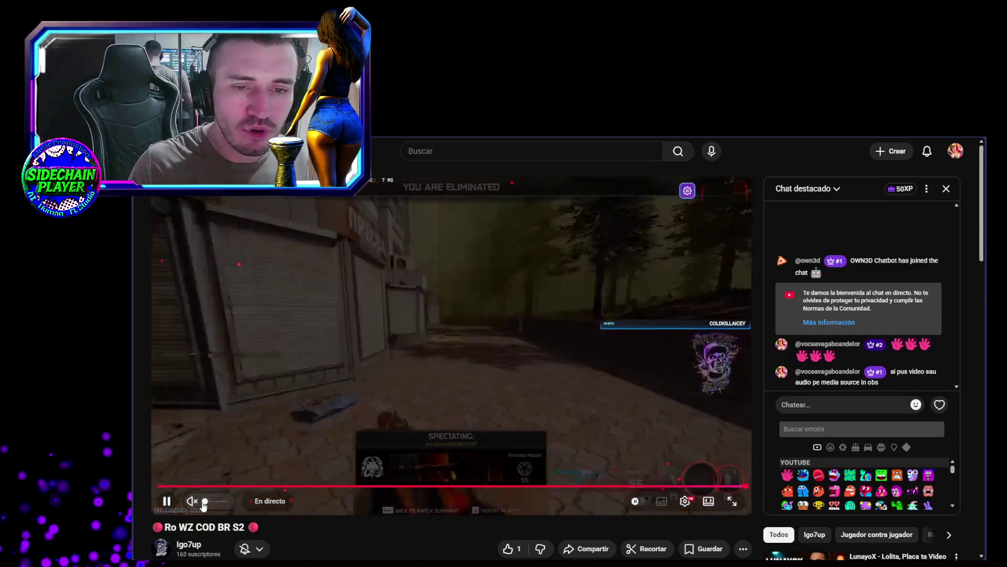
pyautogui.moveTo(206, 505); pyautogui.dragTo(200, 502)
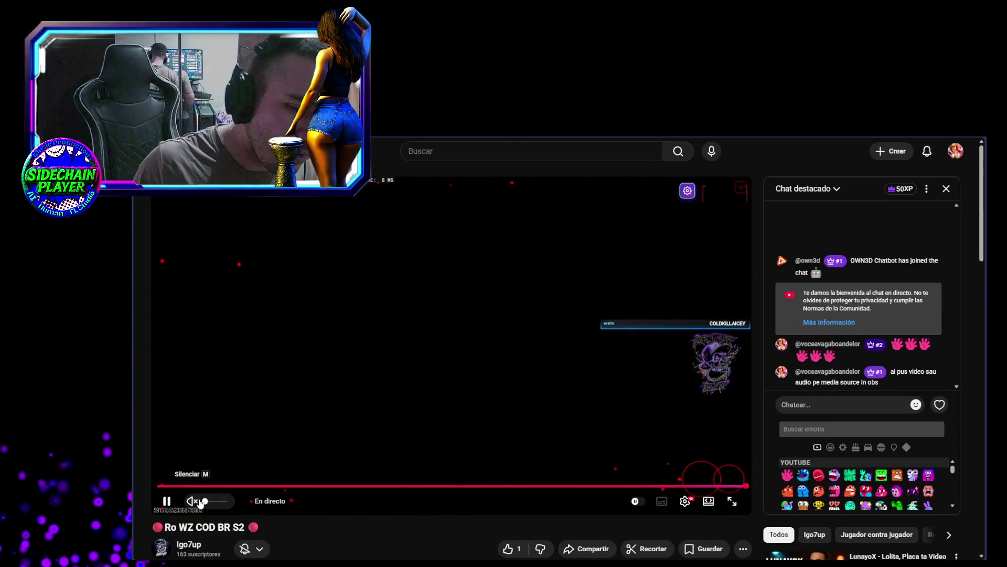
pyautogui.click(199, 500)
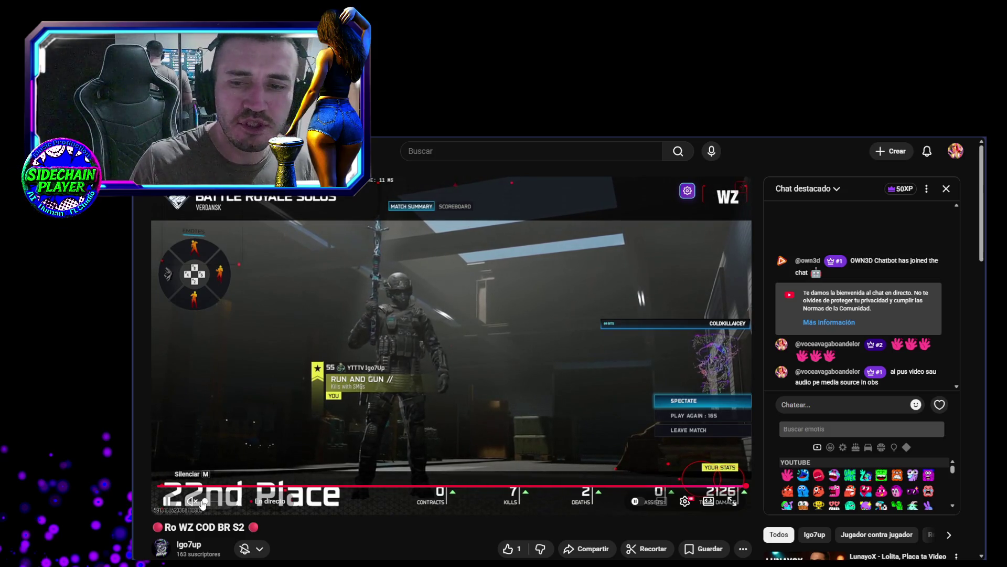
pyautogui.rightClick(203, 503)
pyautogui.click(392, 522)
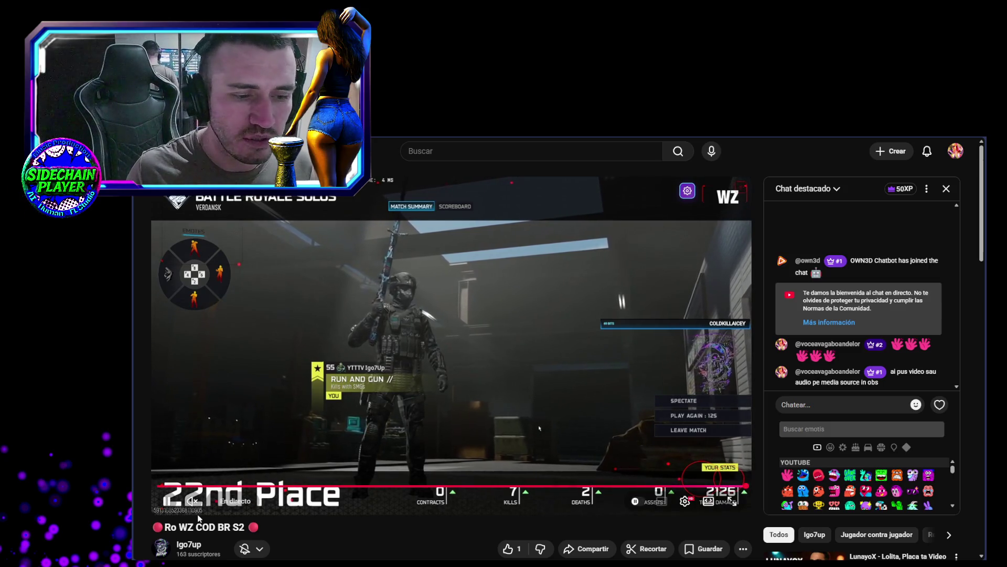
# Scroll the stream page briefly, then minimize the browser to the desktop
pyautogui.scroll(-5, 345, 409)
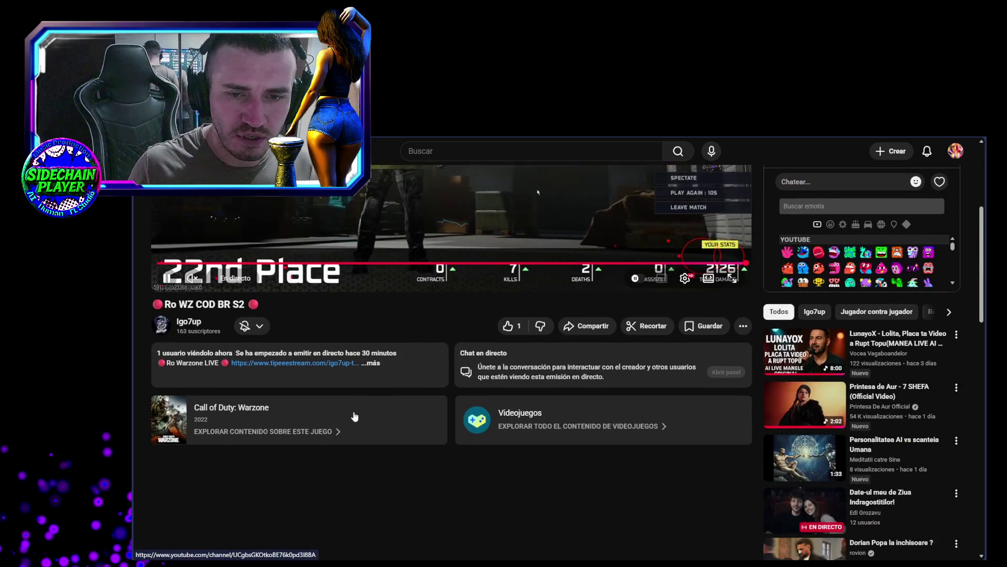
pyautogui.scroll(4, 354, 416)
pyautogui.scroll(-4, 355, 415)
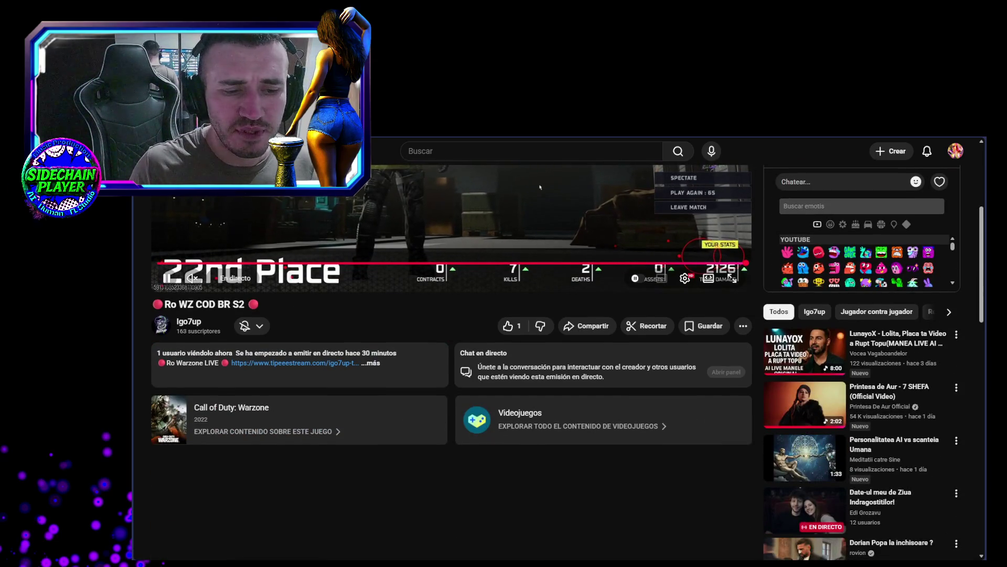
pyautogui.click(449, 553)
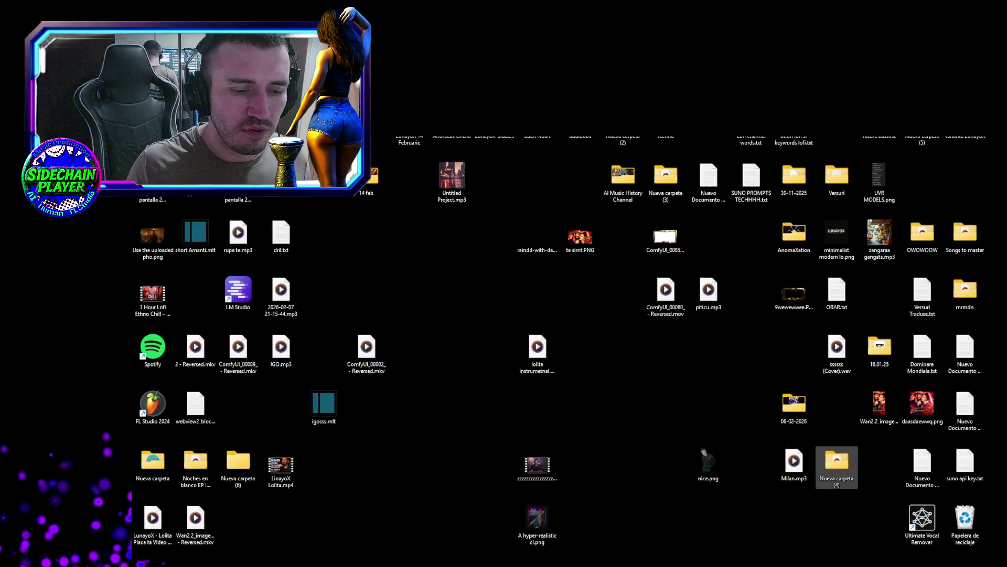
# Bring the browser back, unmute the stream, and raise its volume slightly
pyautogui.hotkey('alt', 'Tab')
pyautogui.click(192, 278)
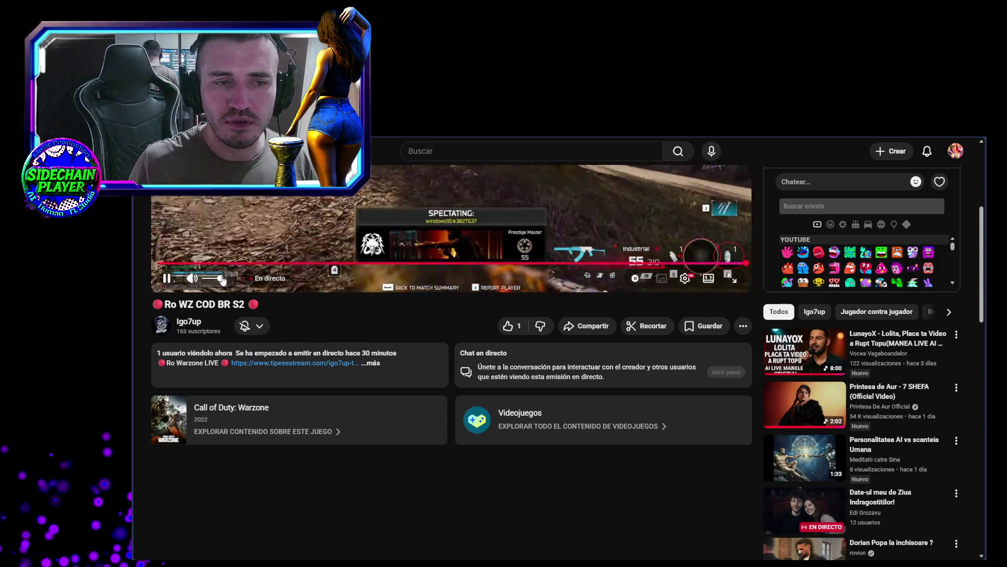
pyautogui.moveTo(223, 281); pyautogui.dragTo(228, 280)
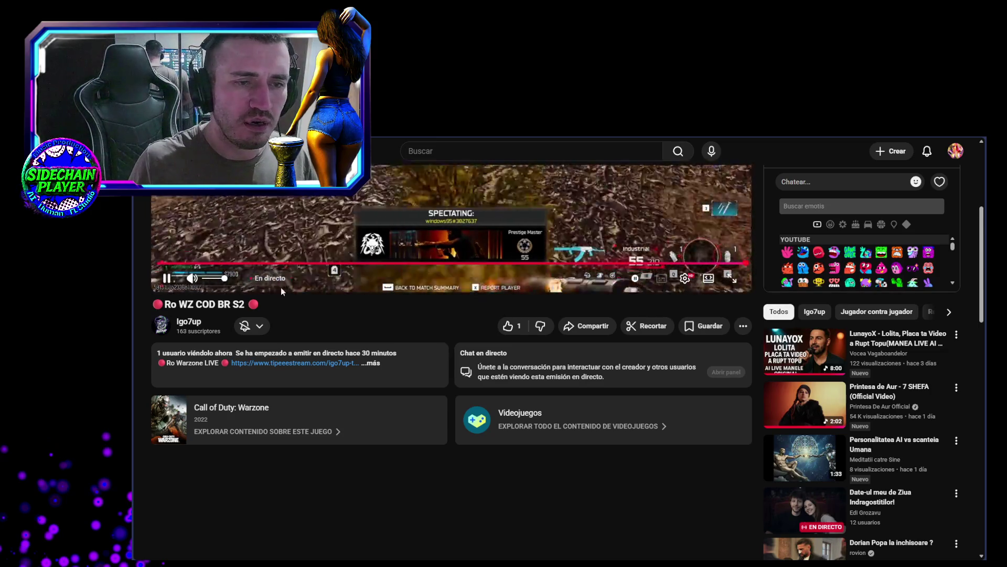
pyautogui.scroll(3, 388, 325)
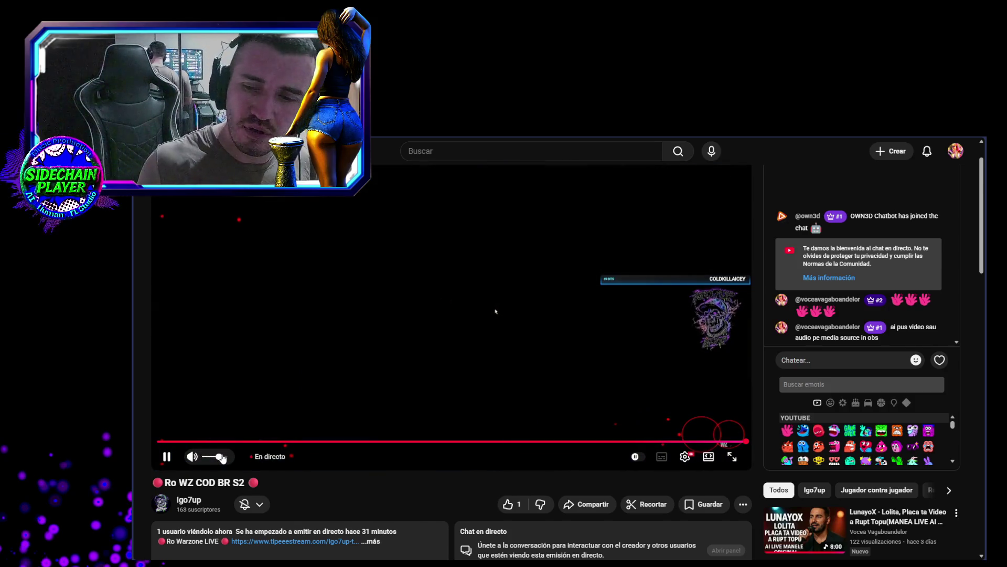
pyautogui.click(811, 361)
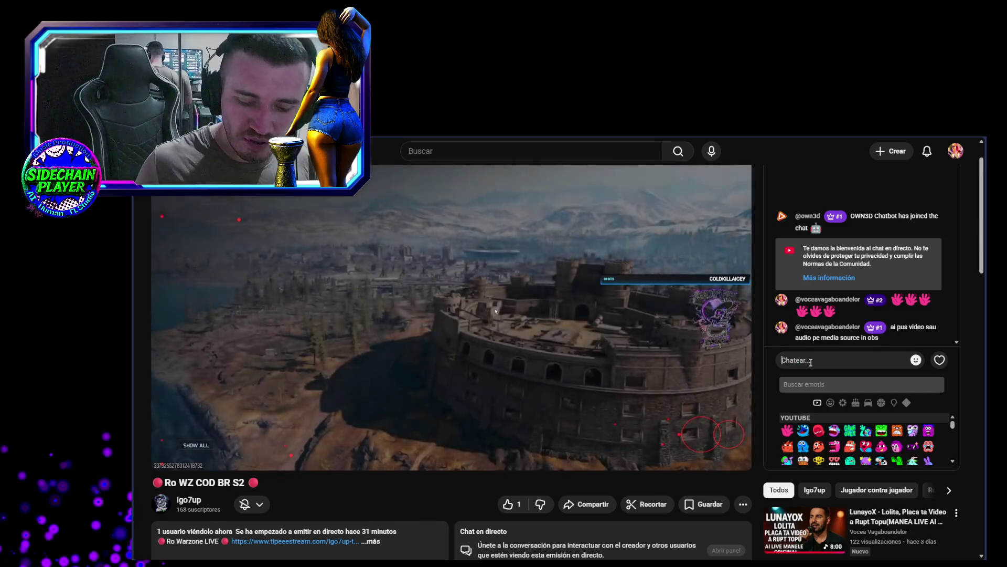
# Post 'nu' in the live chat and lower the stream volume in two small steps
pyautogui.write('nu')
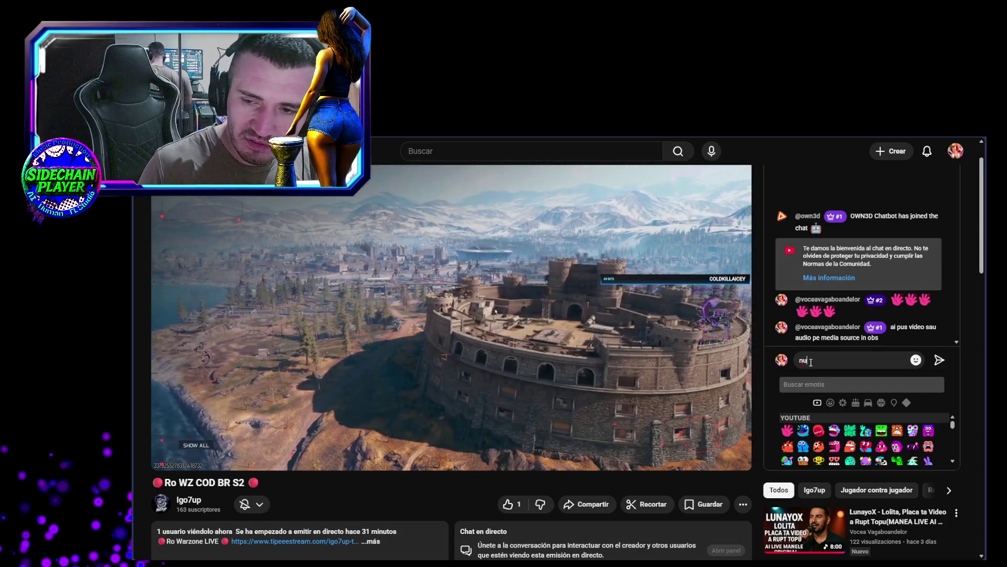
pyautogui.press('Return')
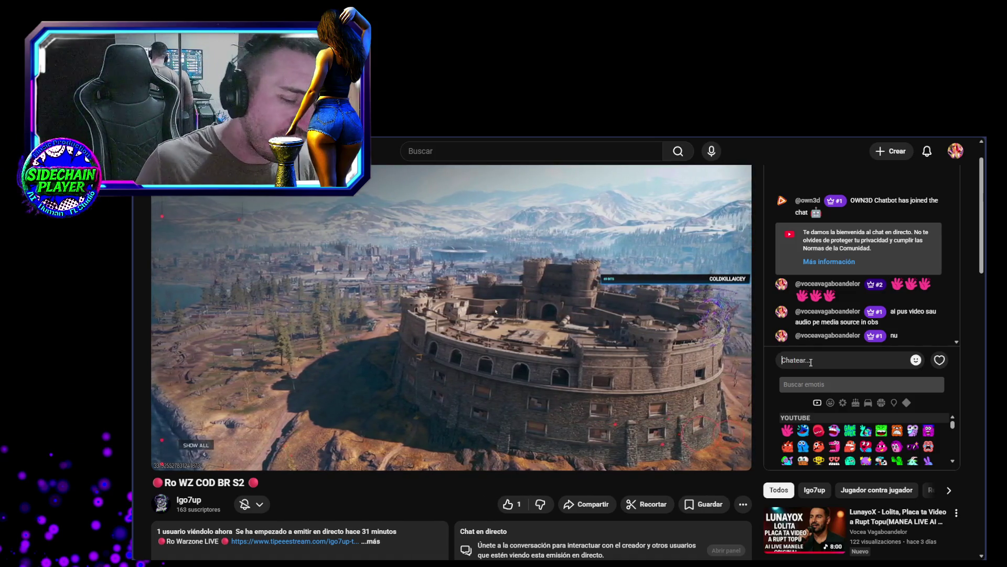
pyautogui.moveTo(218, 459)
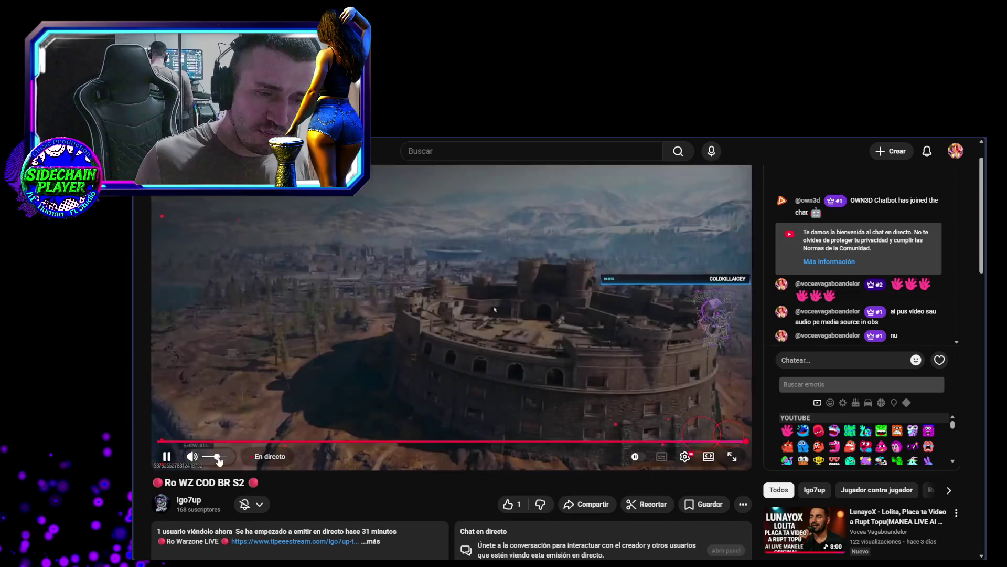
pyautogui.moveTo(219, 461); pyautogui.dragTo(214, 462)
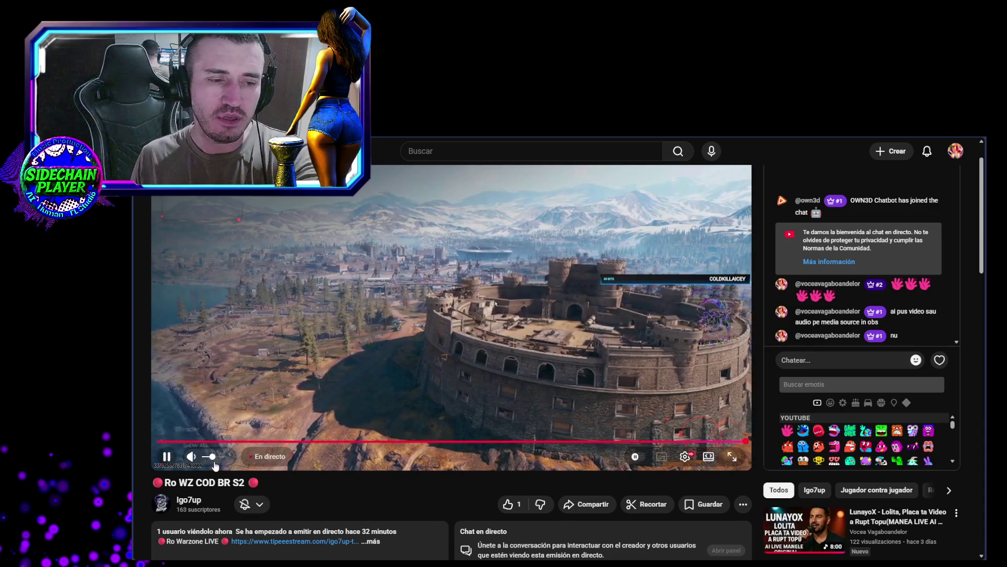
pyautogui.moveTo(209, 460)
pyautogui.moveTo(208, 460); pyautogui.dragTo(205, 464)
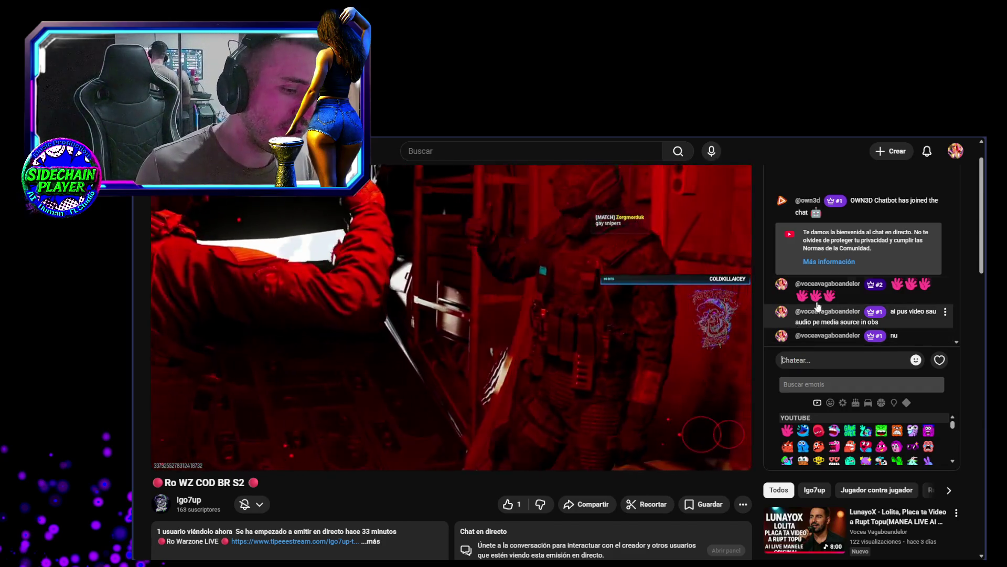
pyautogui.moveTo(167, 445)
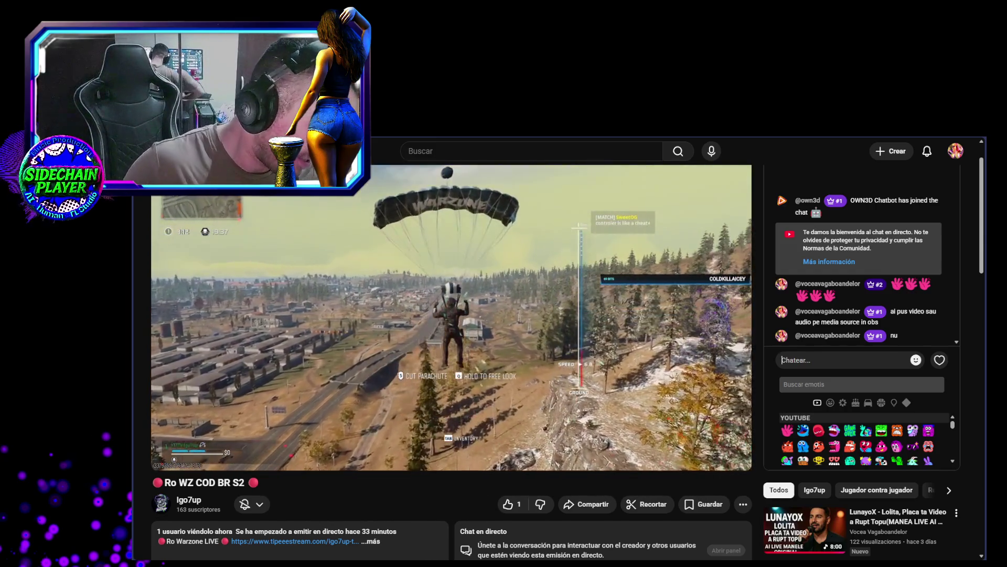
pyautogui.moveTo(528, 298)
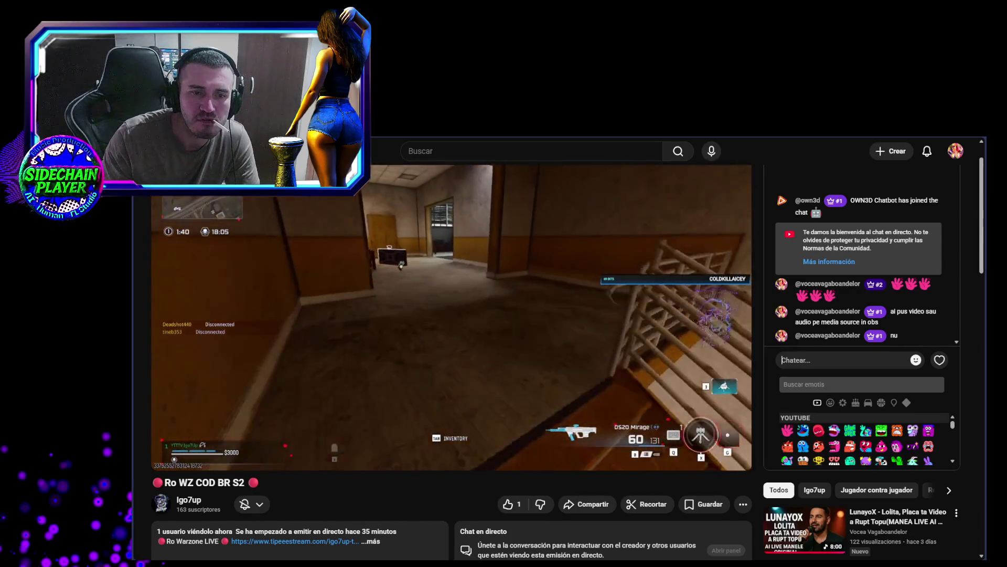
pyautogui.moveTo(229, 267)
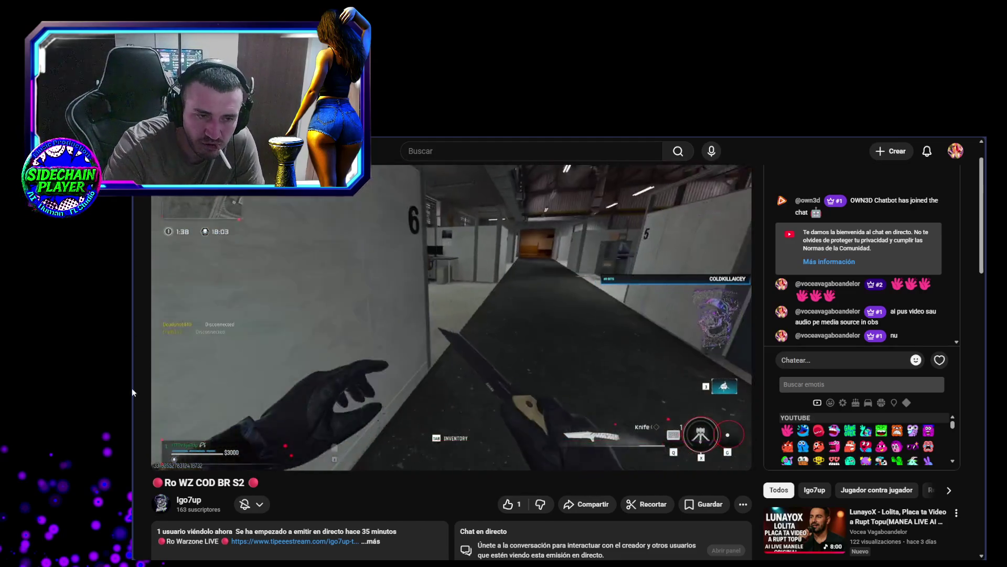
pyautogui.moveTo(210, 458)
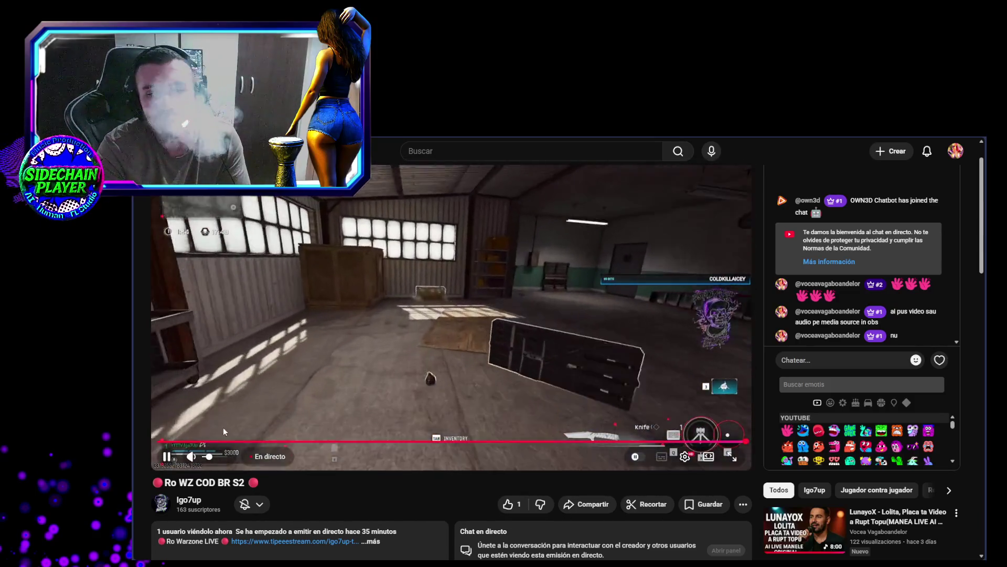
pyautogui.hotkey('alt', 'Tab')
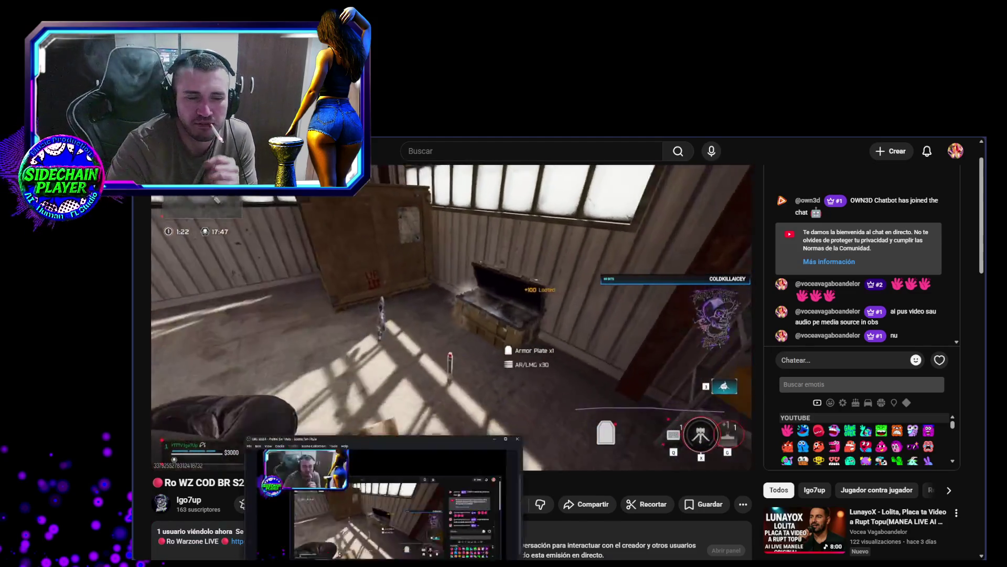
# Move the OBS window up to reveal its docks, then put OBS back in front of the browser
pyautogui.moveTo(494, 345)
pyautogui.mouseDown()
pyautogui.moveTo(536, 202)
pyautogui.moveTo(607, 258)
pyautogui.moveTo(623, 287)
pyautogui.mouseUp()
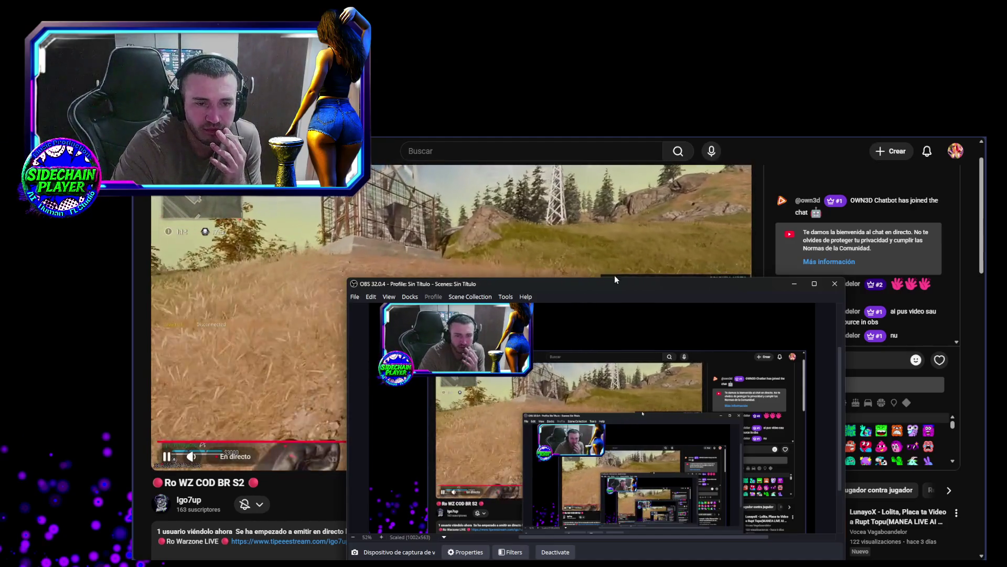
pyautogui.click(231, 459)
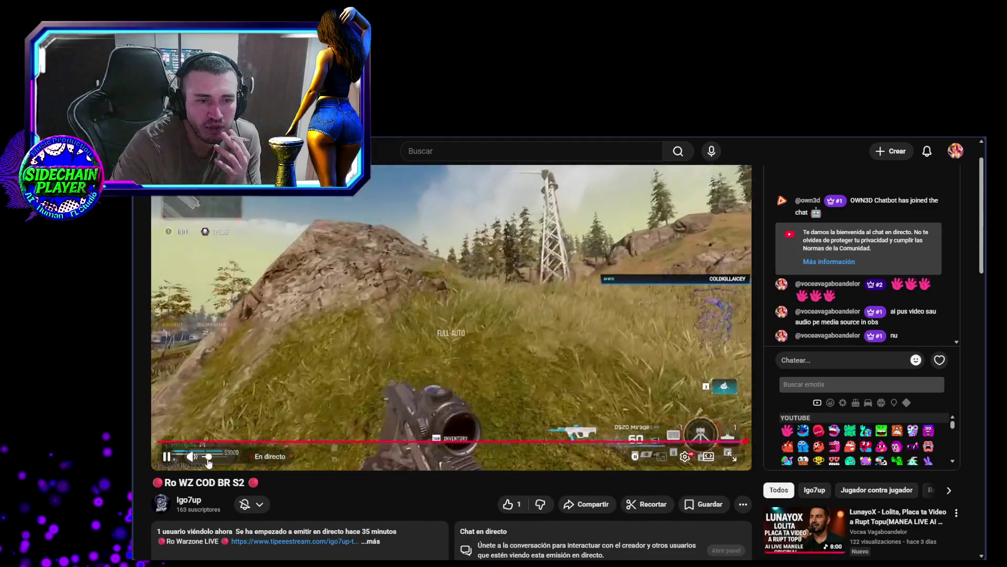
pyautogui.hotkey('alt', 'Tab')
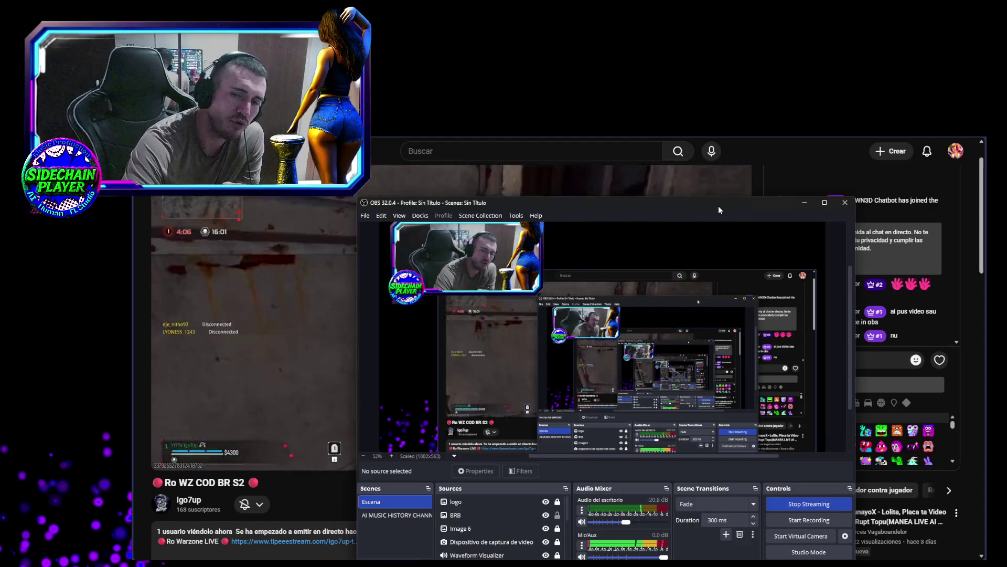
# Alt+Tab from OBS back to the 'Ro WZ COD BR S2' stream in the browser
pyautogui.hotkey('alt', 'Tab')
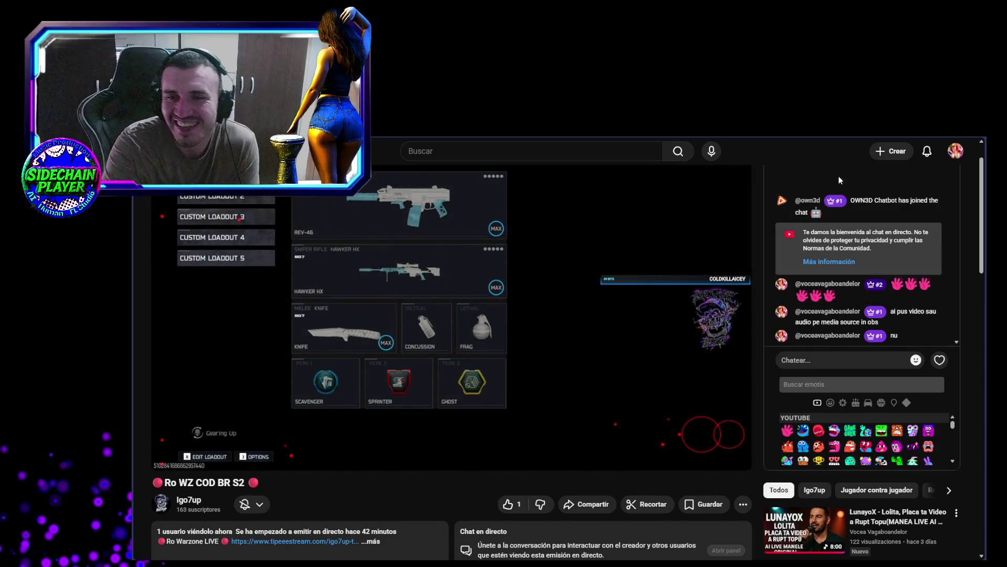
# Switch from the YouTube Warzone live page to the Twitch SidechainPlayer channel tab
pyautogui.hotkey('ctrl', 'Tab')
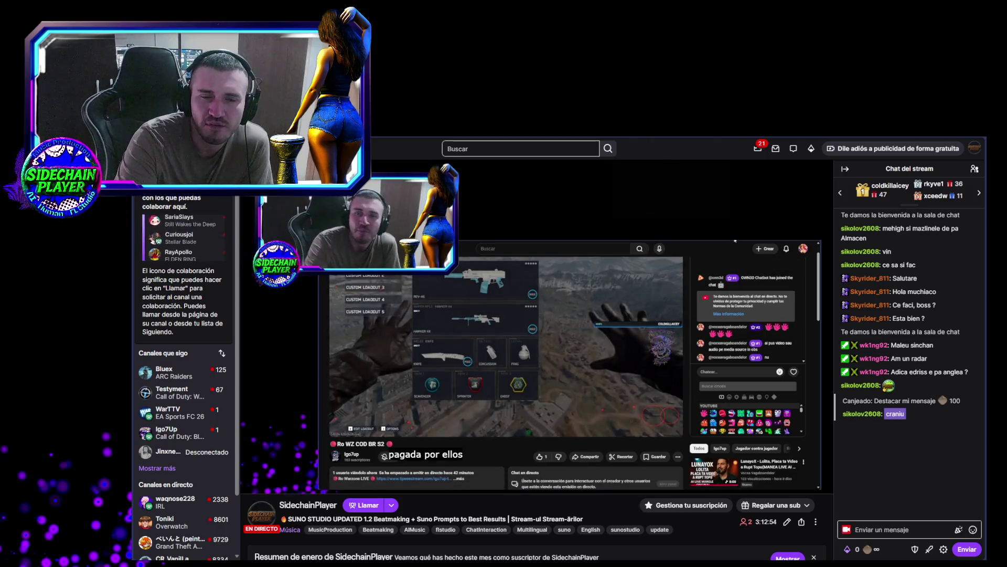
pyautogui.moveTo(646, 130)
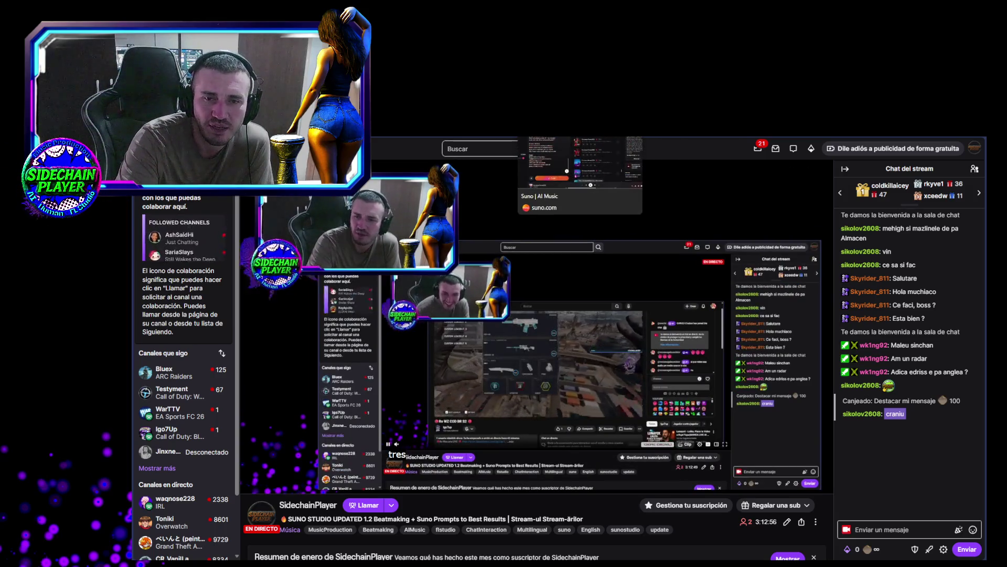
pyautogui.click(577, 131)
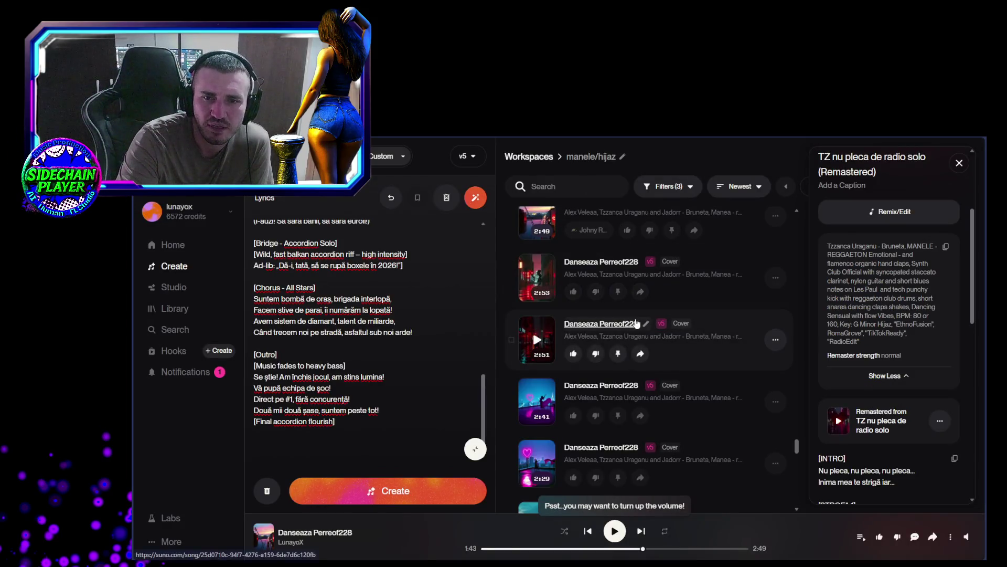
# Play the 2:53 Danseaza Perreof228 cover in Suno with volume raised, then show the desktop
pyautogui.click(537, 278)
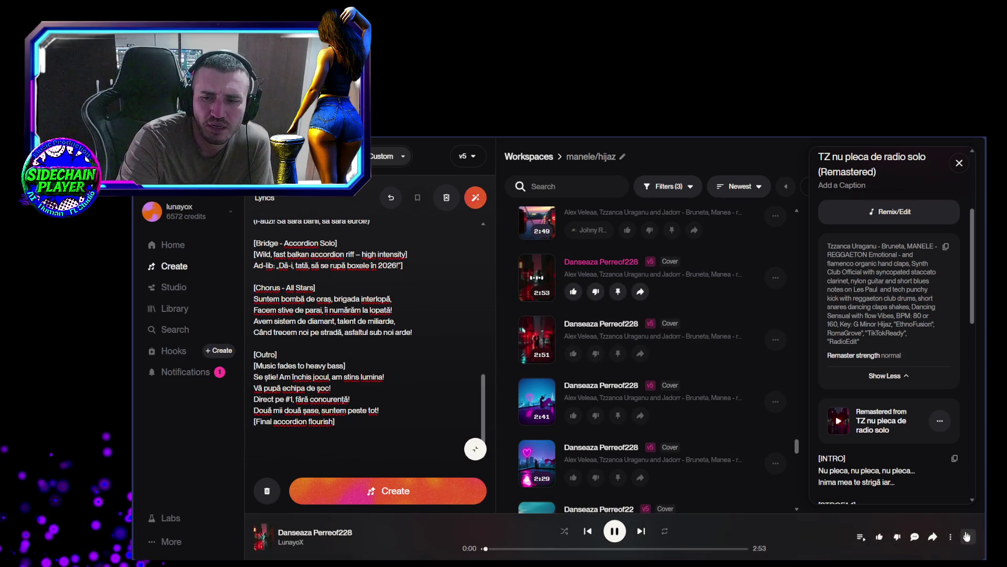
pyautogui.moveTo(968, 520)
pyautogui.mouseDown()
pyautogui.moveTo(969, 494)
pyautogui.moveTo(968, 507)
pyautogui.mouseUp()
pyautogui.press('super+d')
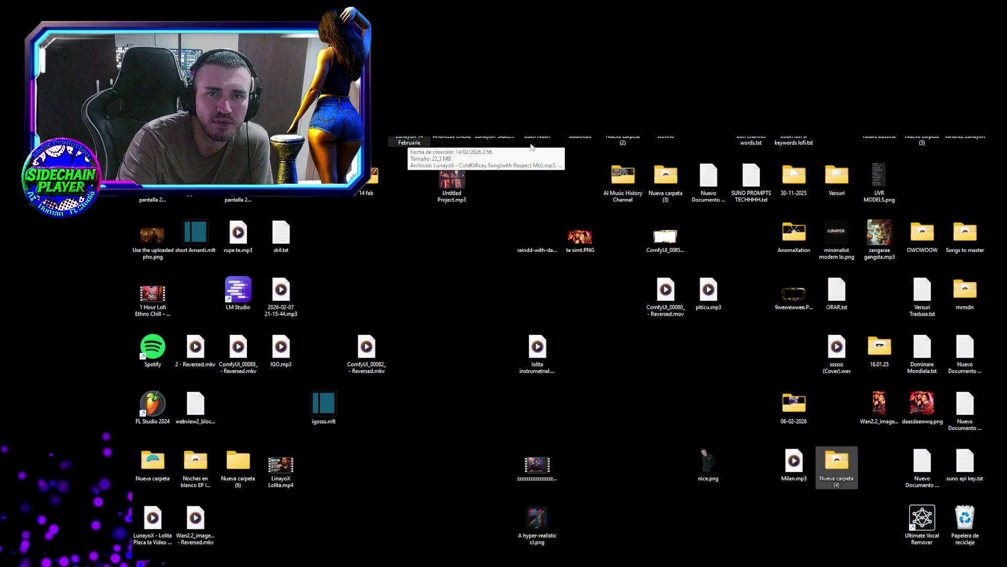
# Open the cello project's video folder from the desktop, after a brief look into 60 min
pyautogui.doubleClick(451, 137)
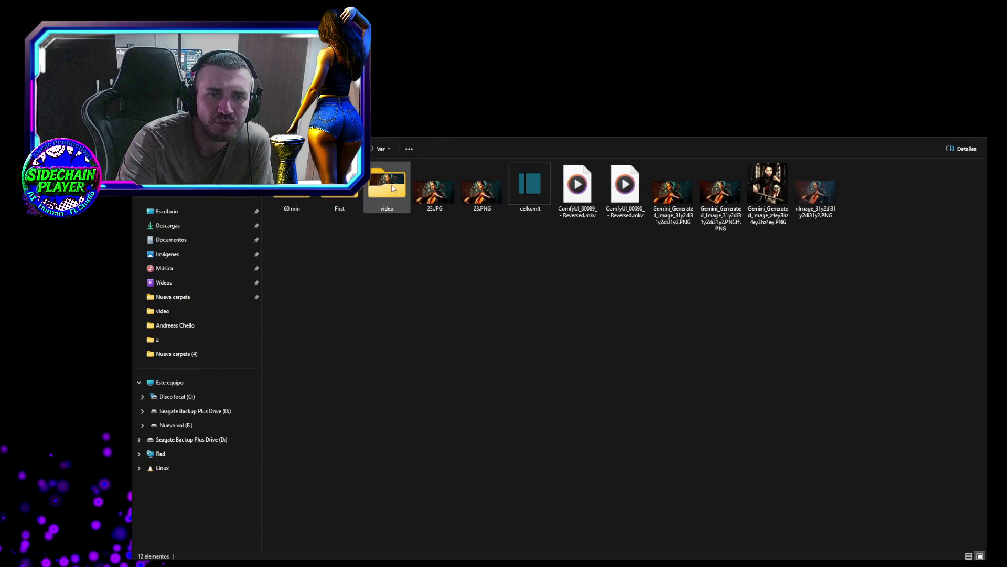
pyautogui.doubleClick(392, 185)
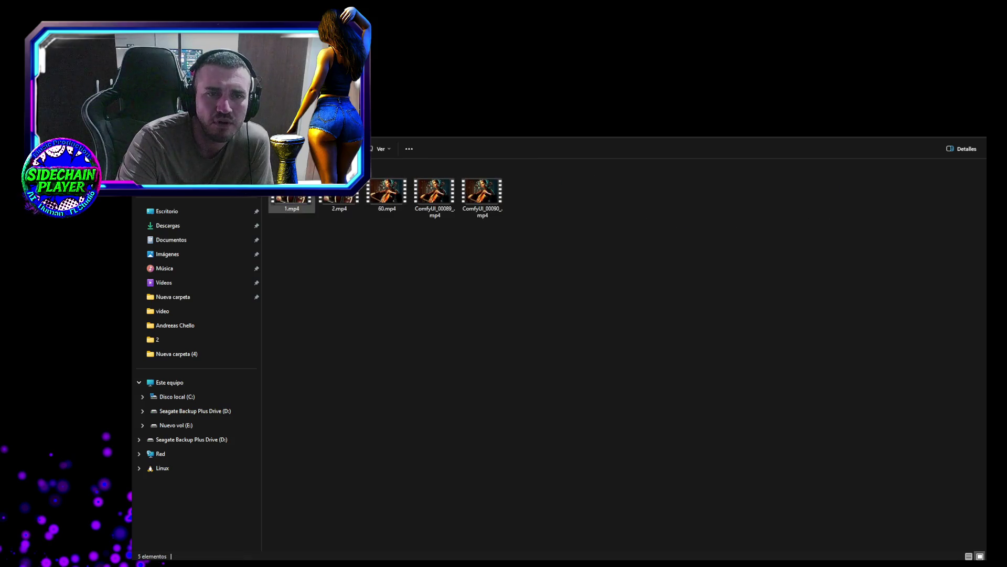
pyautogui.hotkey('alt', 'Left')
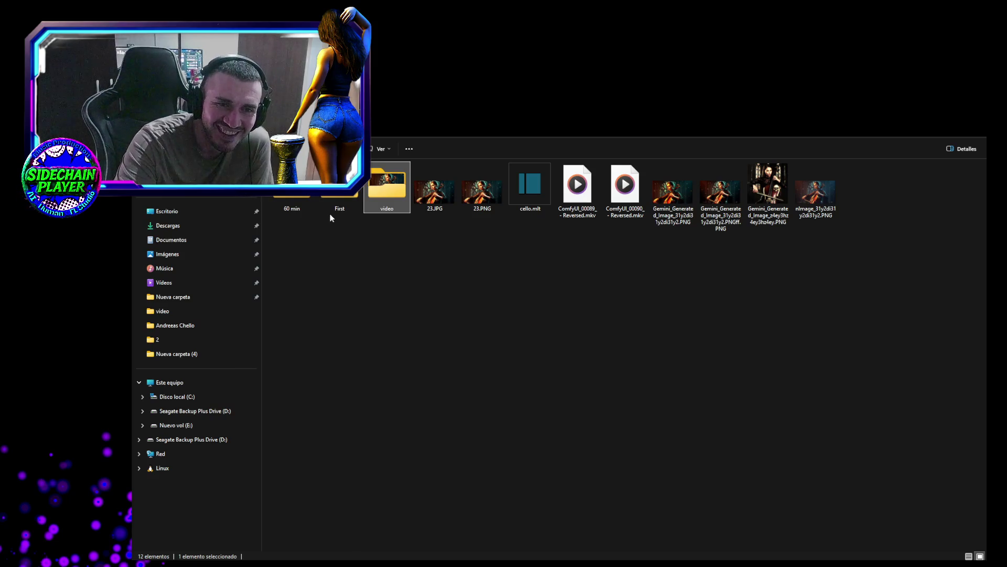
pyautogui.click(303, 210)
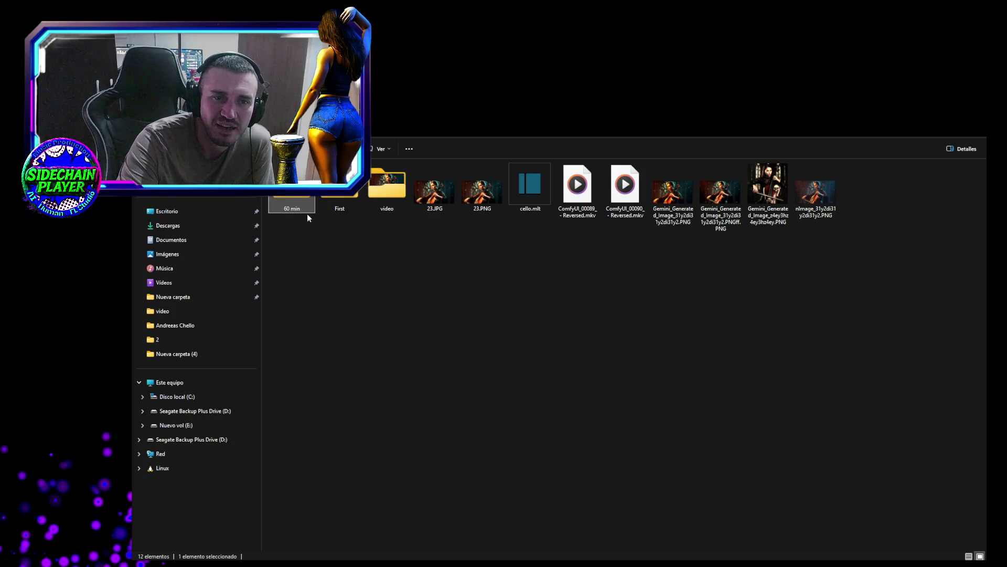
pyautogui.doubleClick(306, 209)
pyautogui.hotkey('alt', 'Left')
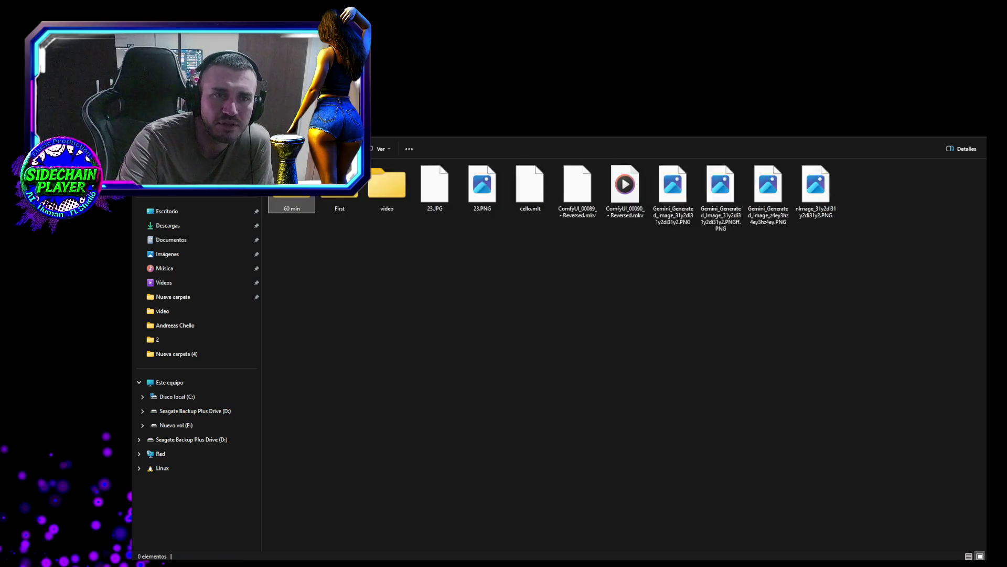
pyautogui.doubleClick(391, 197)
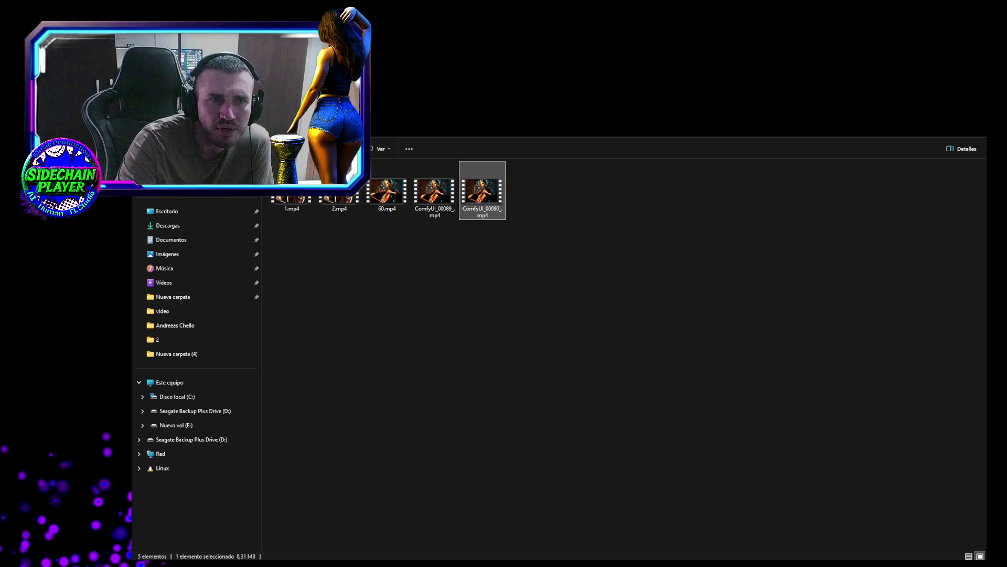
pyautogui.hotkey('alt', 'Left')
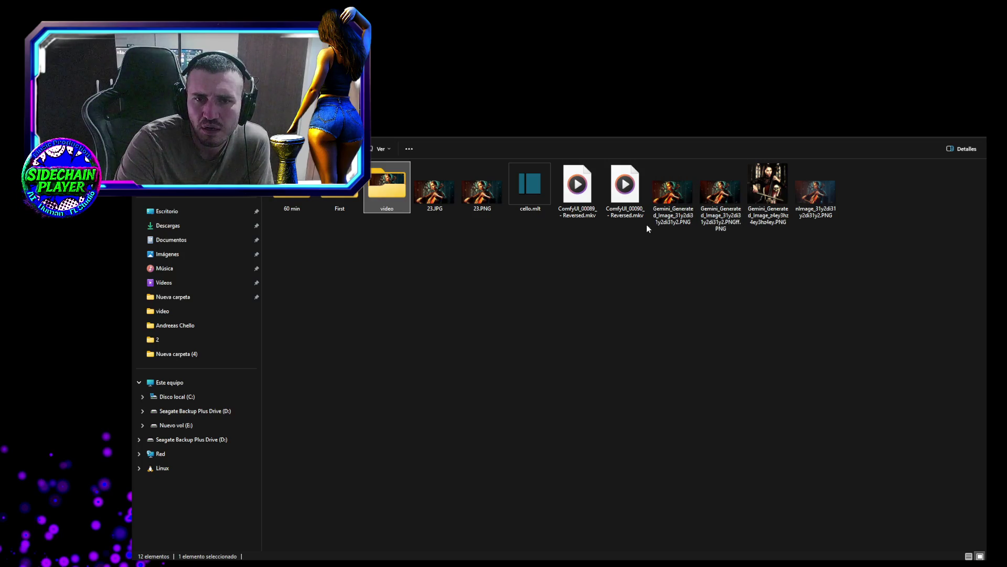
pyautogui.doubleClick(386, 186)
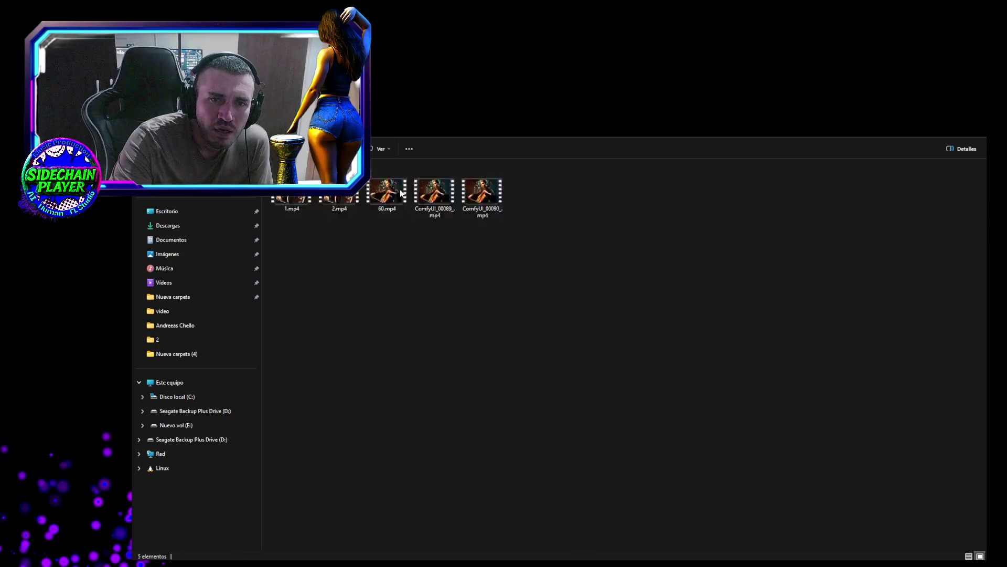
# Briefly preview 1.mp4 and 2.mp4, then play 60.mp4 full screen in Media Player
pyautogui.doubleClick(292, 194)
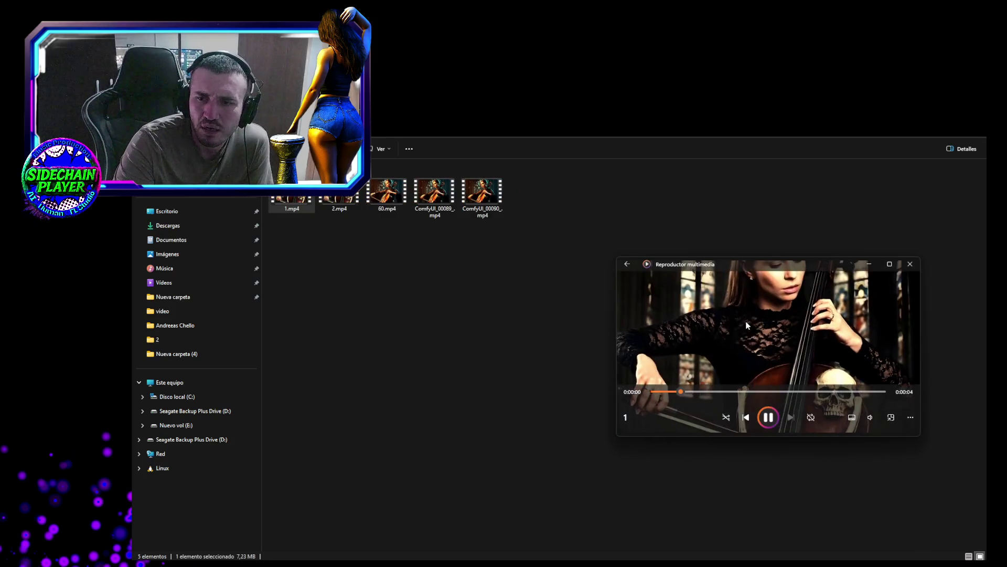
pyautogui.click(910, 264)
pyautogui.doubleClick(339, 197)
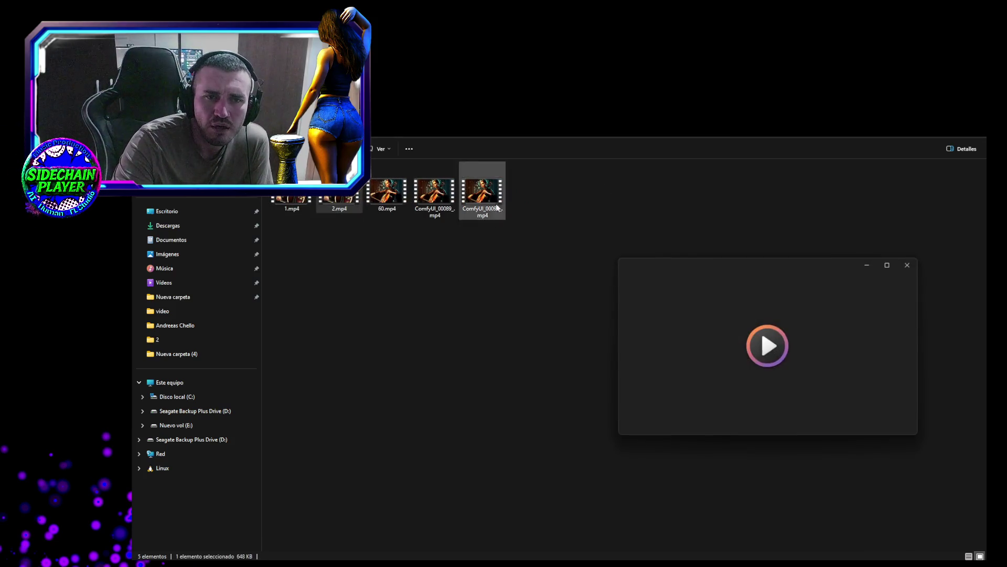
pyautogui.click(910, 264)
pyautogui.doubleClick(402, 201)
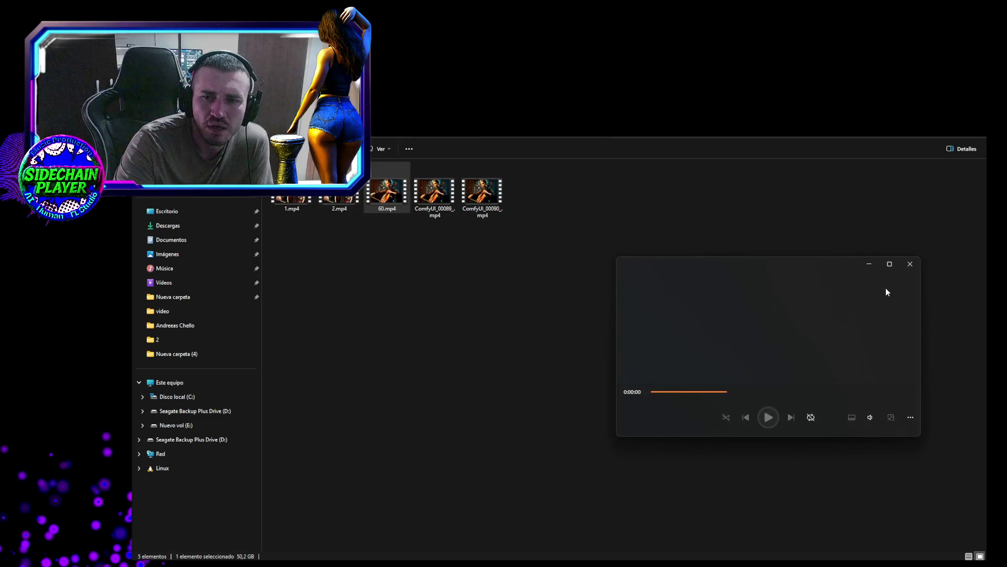
pyautogui.doubleClick(794, 301)
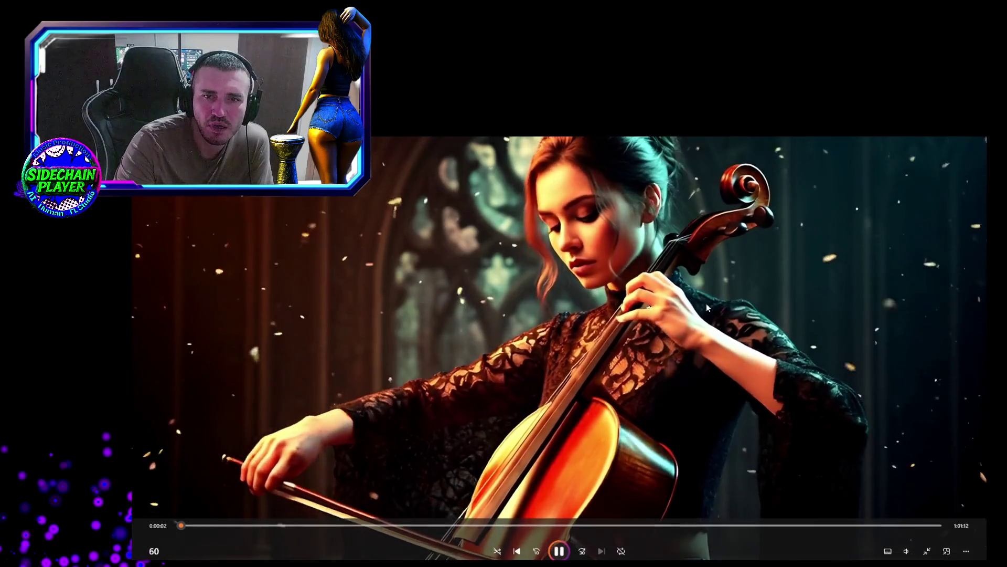
# Adjust the 60.mp4 playback volume in Media Player, leaving it at 1
pyautogui.click(906, 550)
pyautogui.click(878, 526)
pyautogui.moveTo(880, 528); pyautogui.dragTo(890, 525)
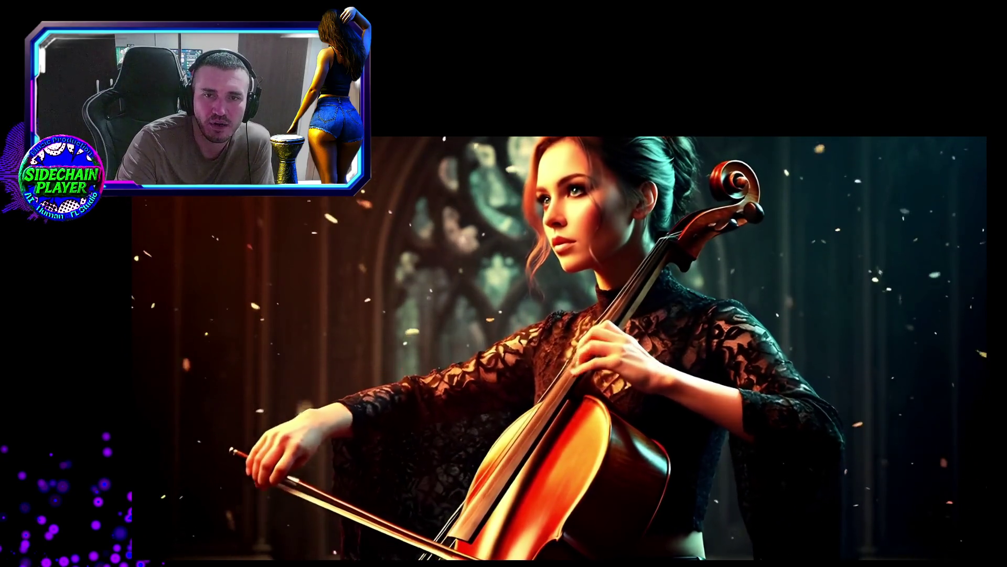
pyautogui.moveTo(774, 417)
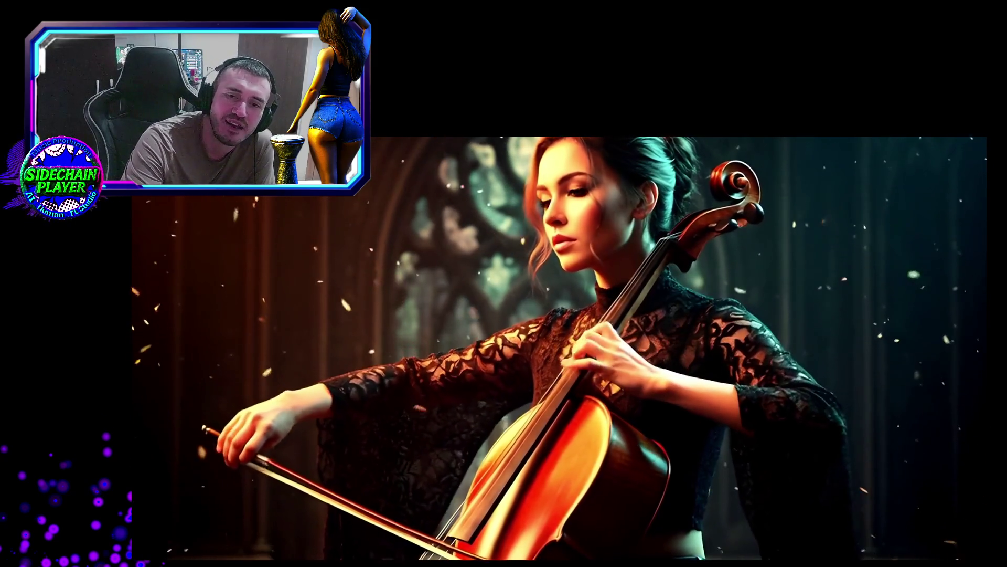
pyautogui.click(906, 550)
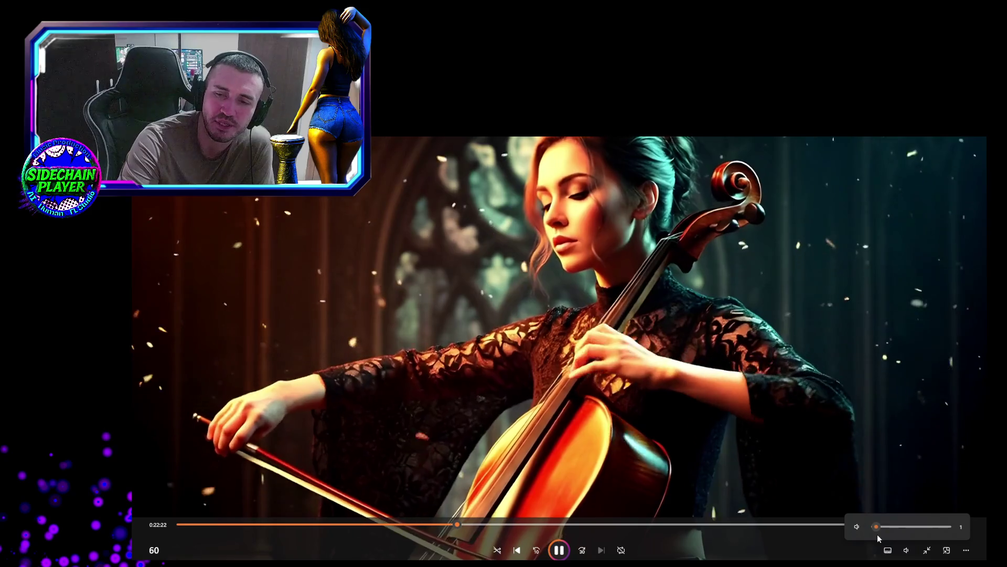
# Adjust the cello video's volume between 5 and 11, settling around 7
pyautogui.scroll(1, 878, 531)
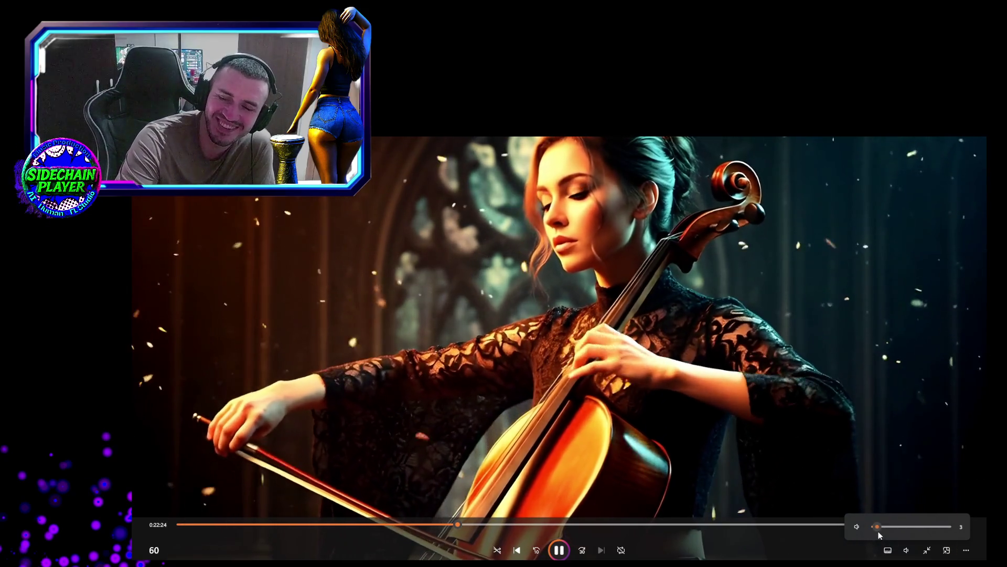
pyautogui.scroll(-1, 878, 531)
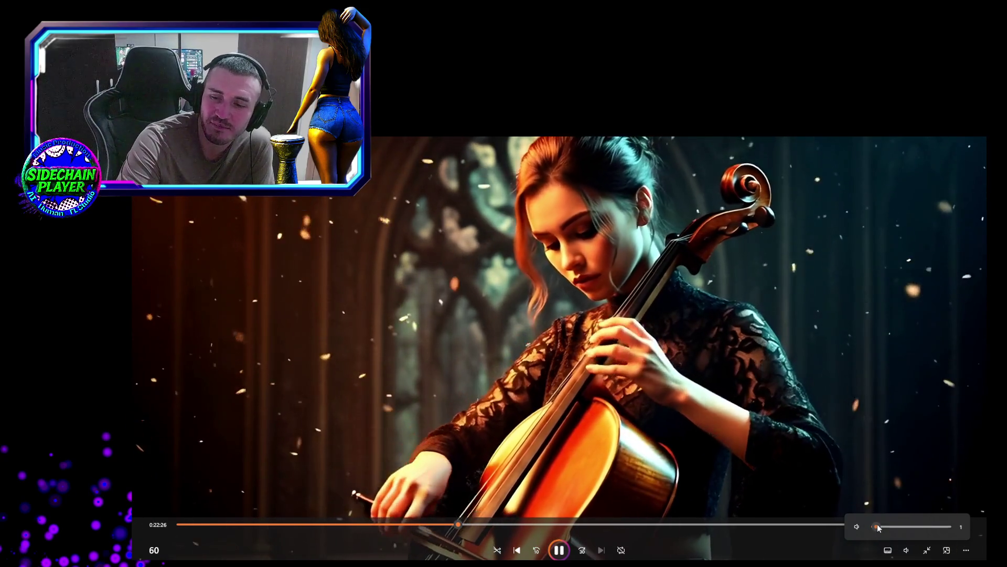
pyautogui.moveTo(878, 526); pyautogui.dragTo(880, 526)
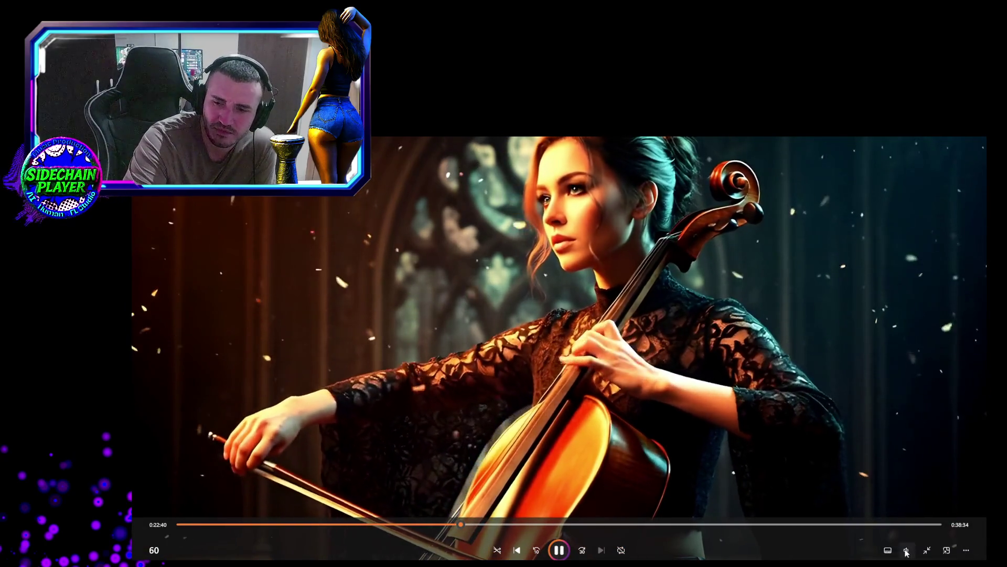
pyautogui.click(906, 549)
pyautogui.moveTo(882, 528); pyautogui.dragTo(885, 530)
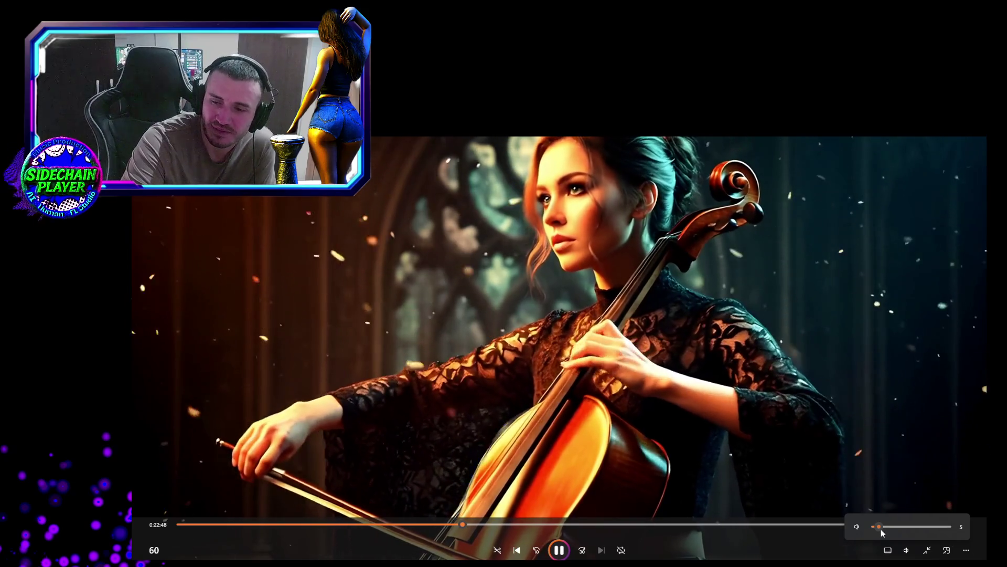
pyautogui.moveTo(881, 530); pyautogui.dragTo(885, 530)
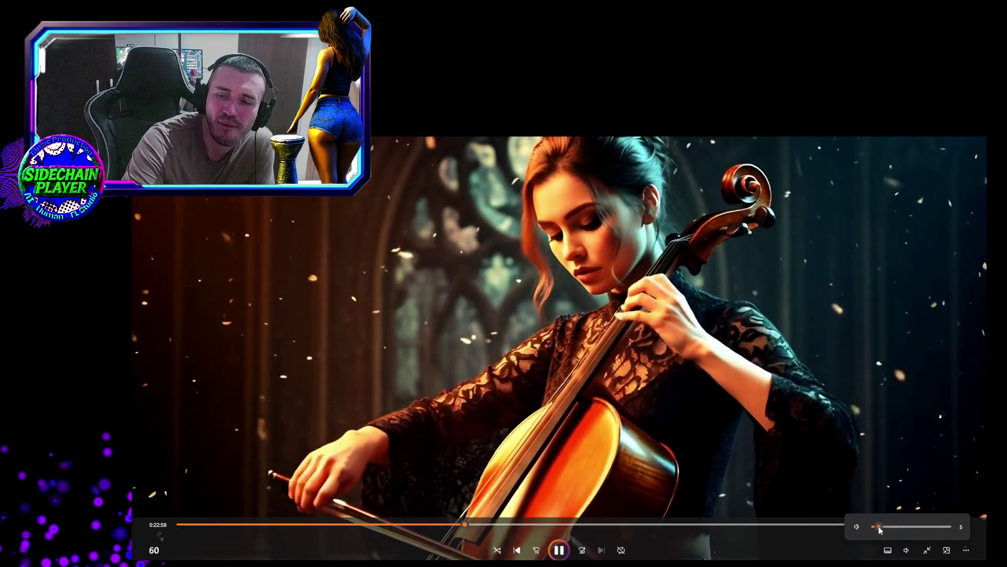
pyautogui.click(879, 527)
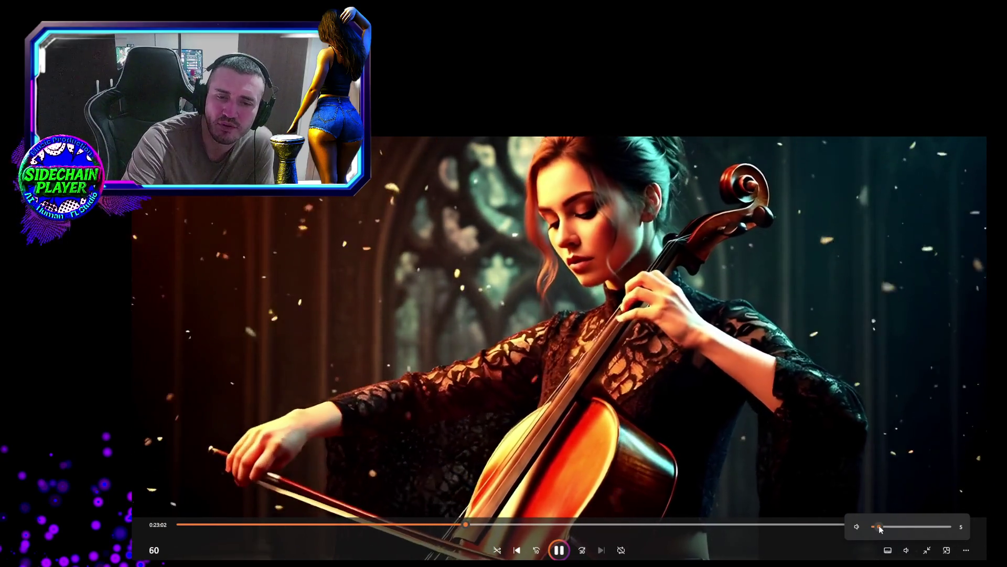
pyautogui.moveTo(880, 526); pyautogui.dragTo(883, 525)
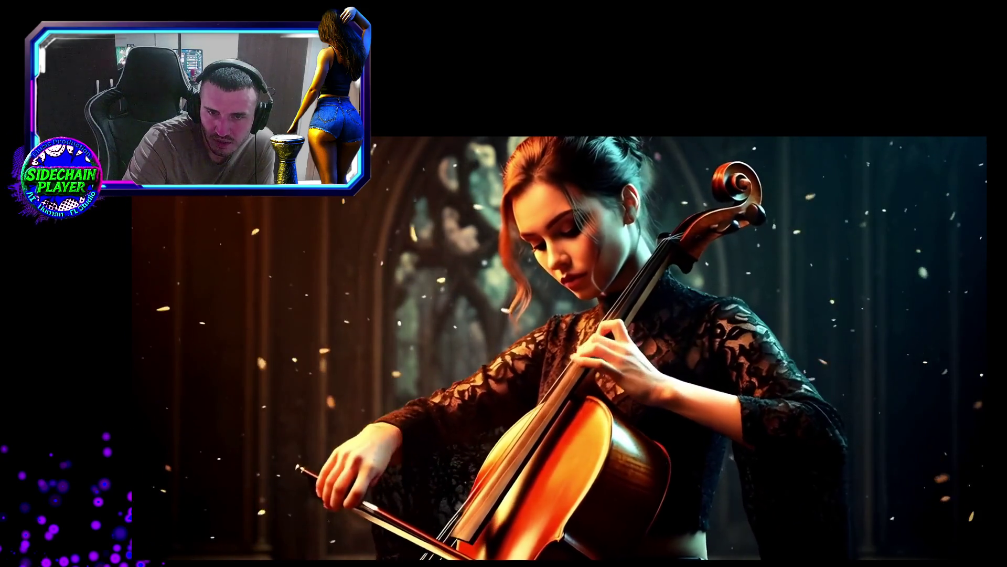
# Mute the cello video's sound
pyautogui.moveTo(860, 500)
pyautogui.click(907, 550)
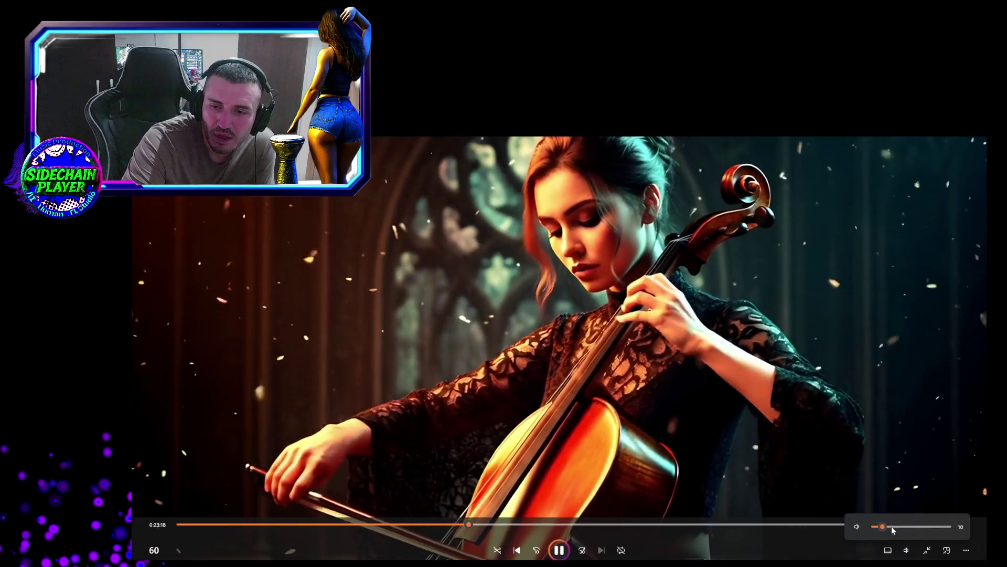
pyautogui.moveTo(880, 527); pyautogui.dragTo(877, 526)
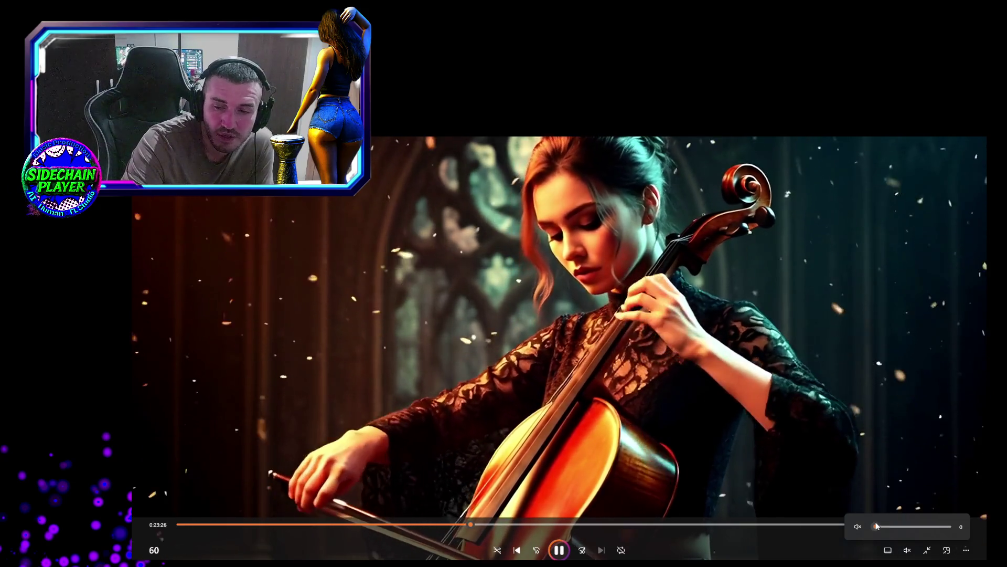
pyautogui.click(880, 523)
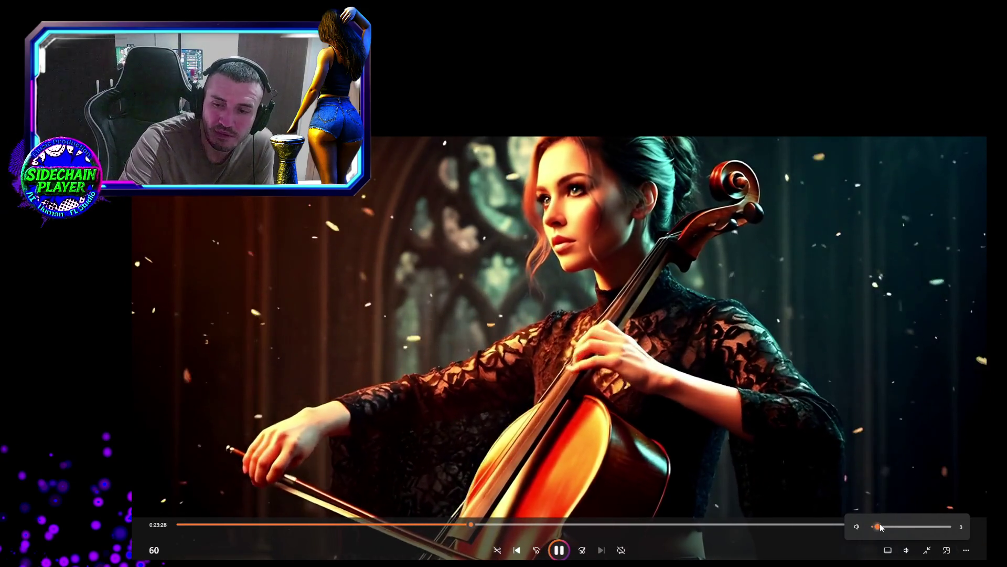
pyautogui.moveTo(878, 527); pyautogui.dragTo(874, 527)
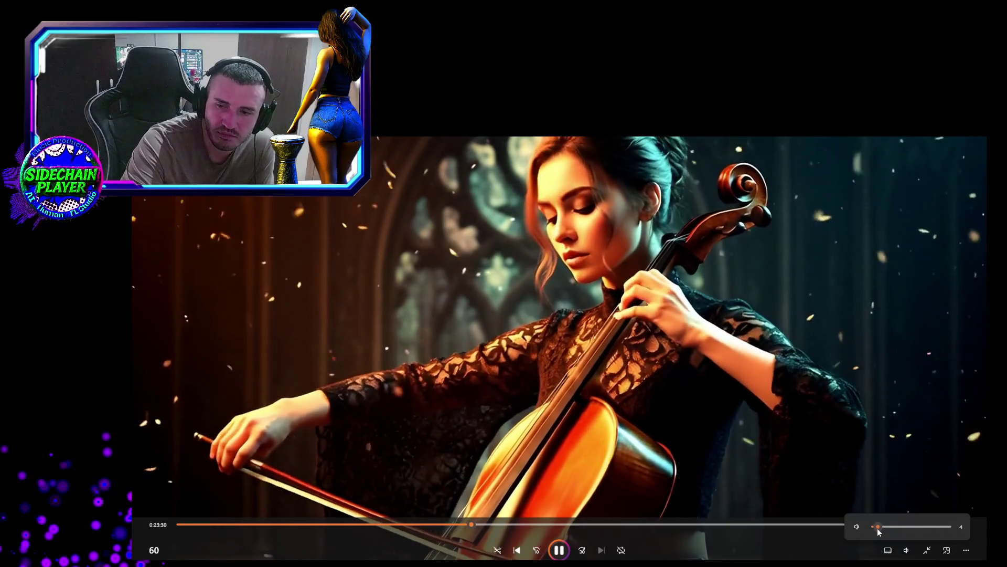
# Pause 60.mp4 at 23:33, close the player, and switch through Suno to the YouTube stream
pyautogui.click(559, 555)
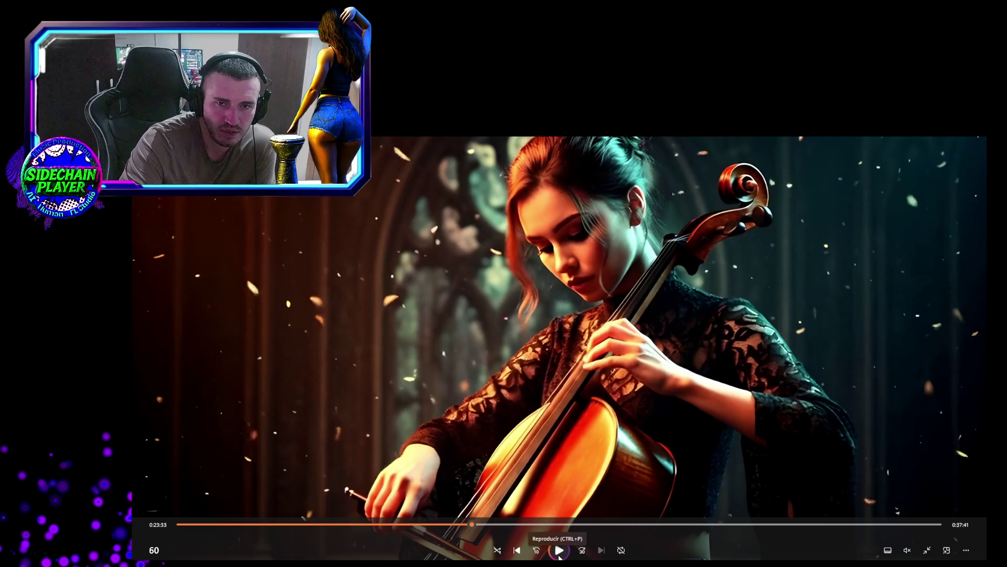
pyautogui.hotkey('alt', 'F4')
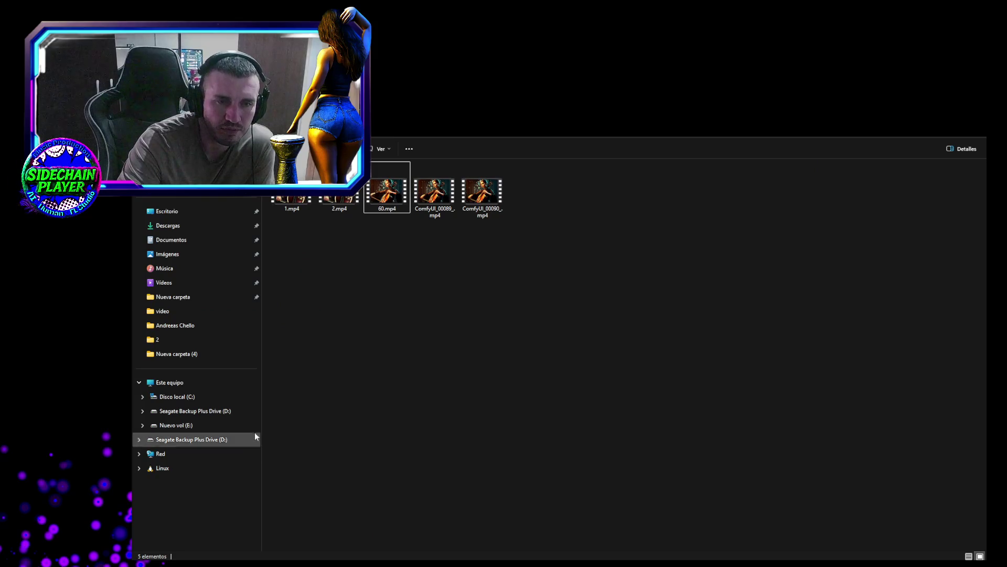
pyautogui.hotkey('alt', 'Tab')
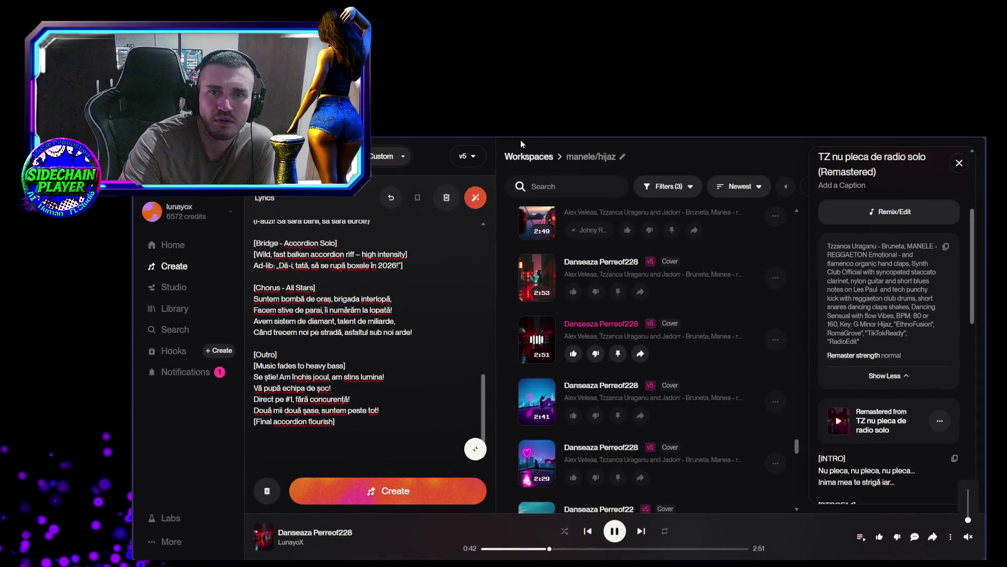
pyautogui.hotkey('alt', 'Tab')
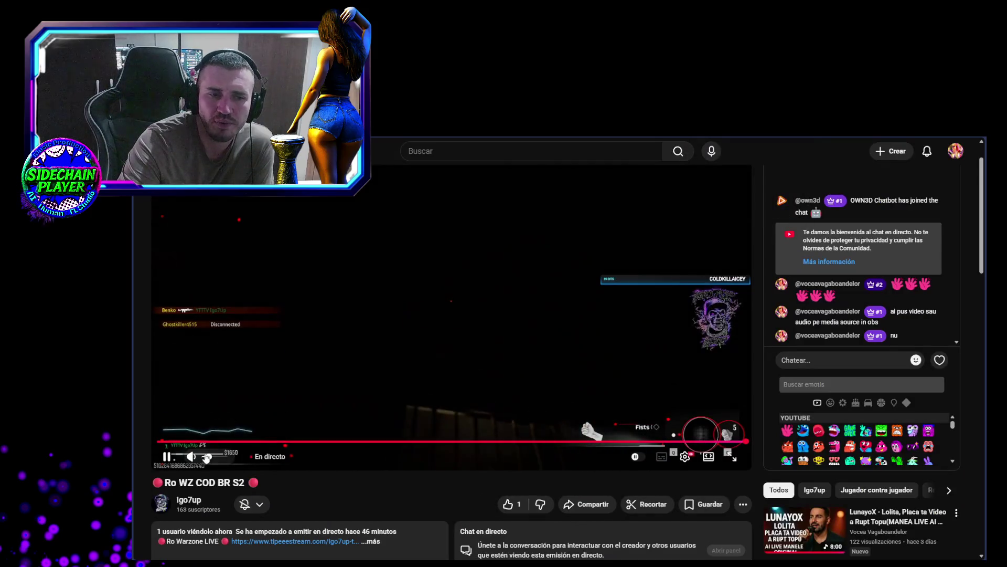
# Mute the Ro WZ COD BR S2 stream, glance at Twitch, and return to the YouTube stream
pyautogui.moveTo(207, 459); pyautogui.dragTo(203, 458)
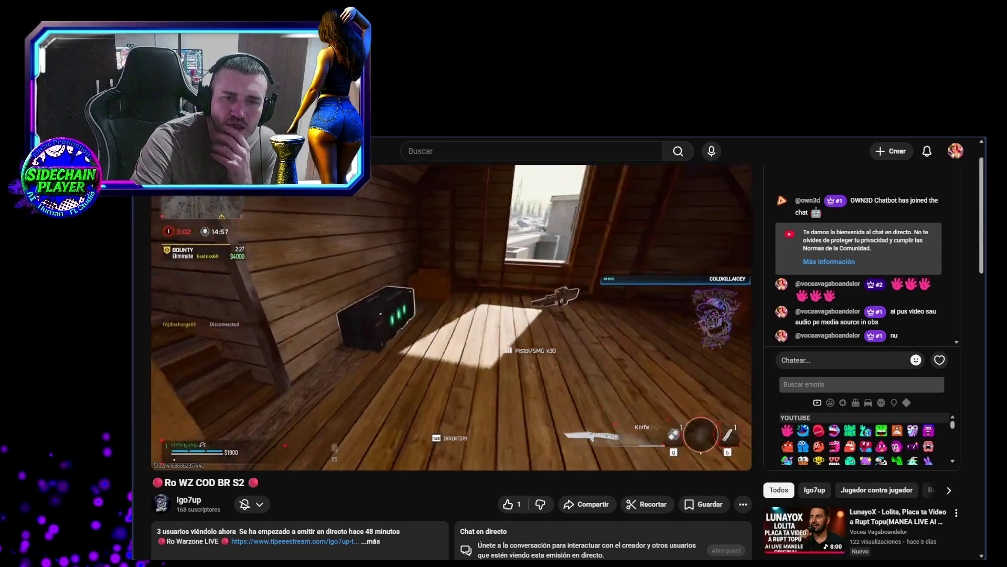
pyautogui.moveTo(330, 446)
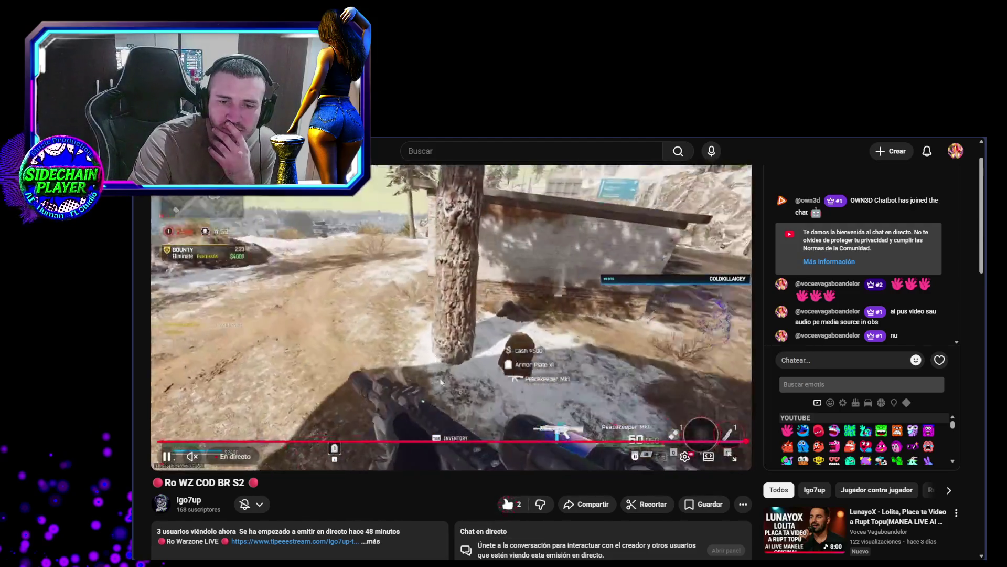
pyautogui.moveTo(939, 360)
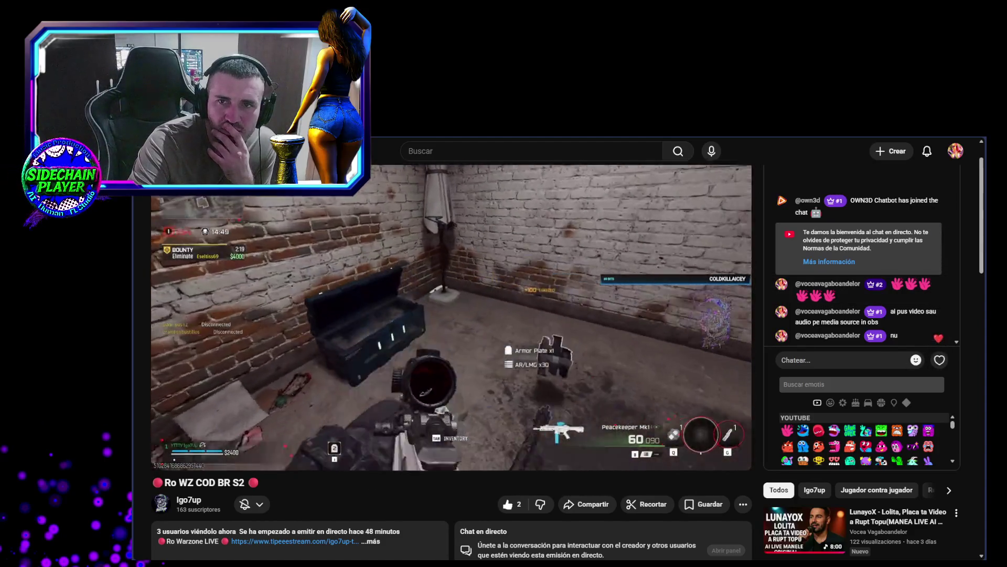
pyautogui.hotkey('alt', 'Tab')
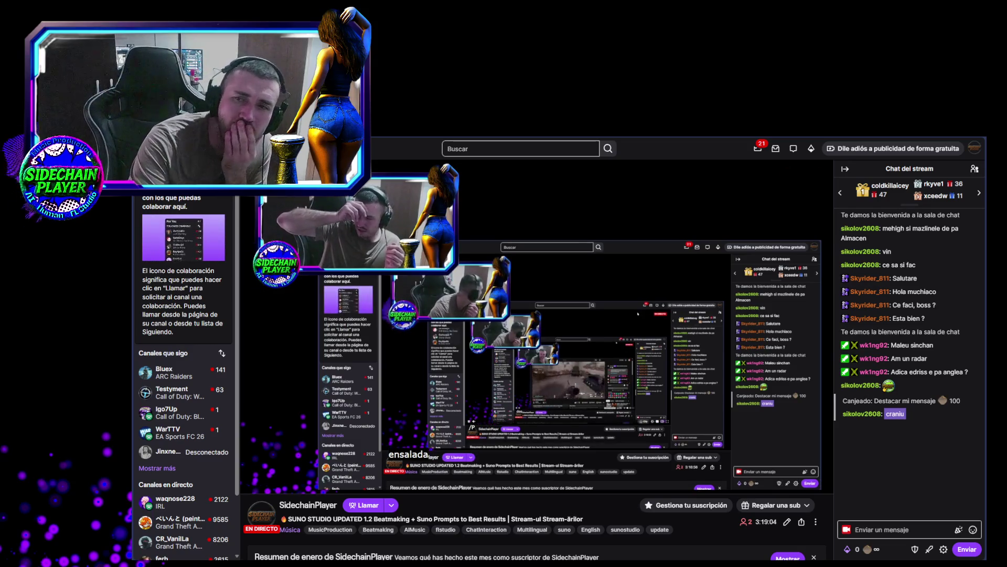
pyautogui.hotkey('ctrl', 'Tab')
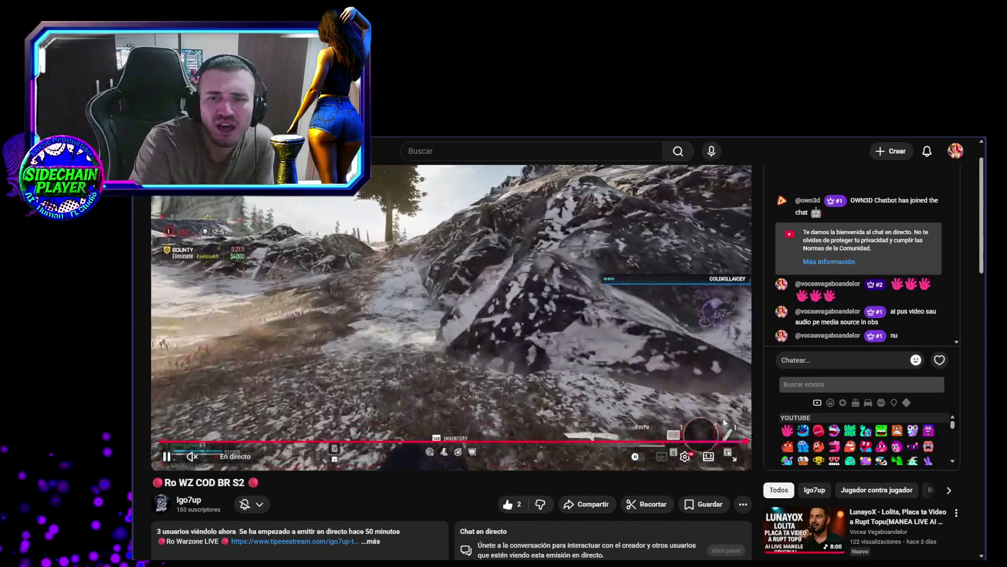
# Watch the Ro WZ COD BR S2 live stream in full screen
pyautogui.click(739, 460)
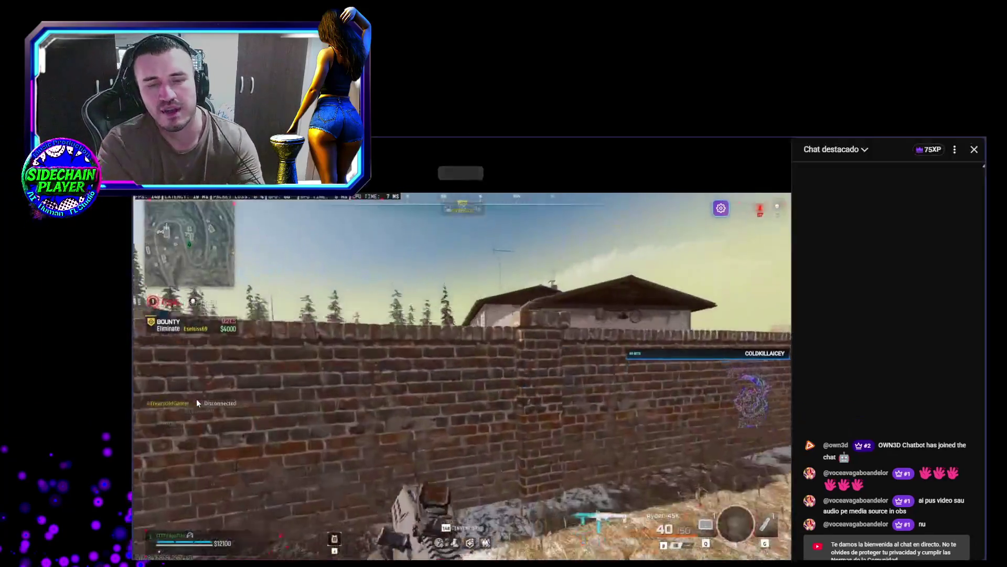
# Exit full screen on the Warzone stream and open YouTube Studio from the account menu
pyautogui.doubleClick(197, 398)
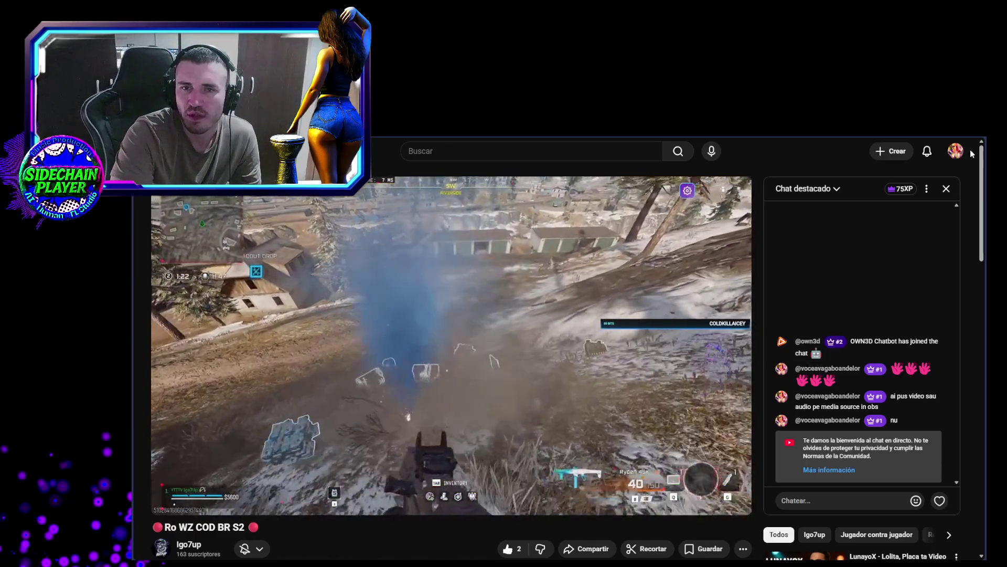
pyautogui.click(971, 150)
pyautogui.click(875, 295)
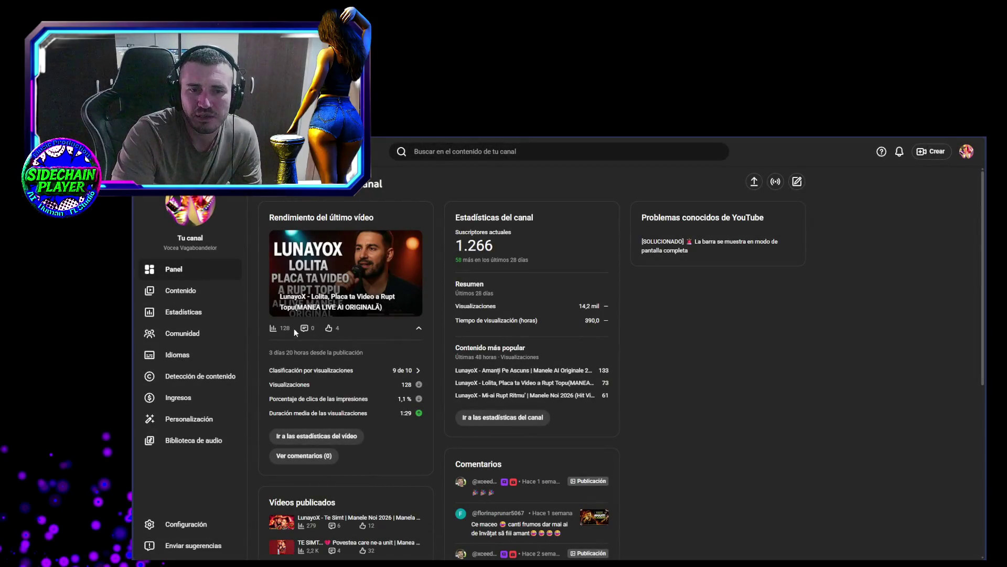
# View the channel's uploaded videos under Contenido, then switch to the LunayoX account
pyautogui.click(211, 297)
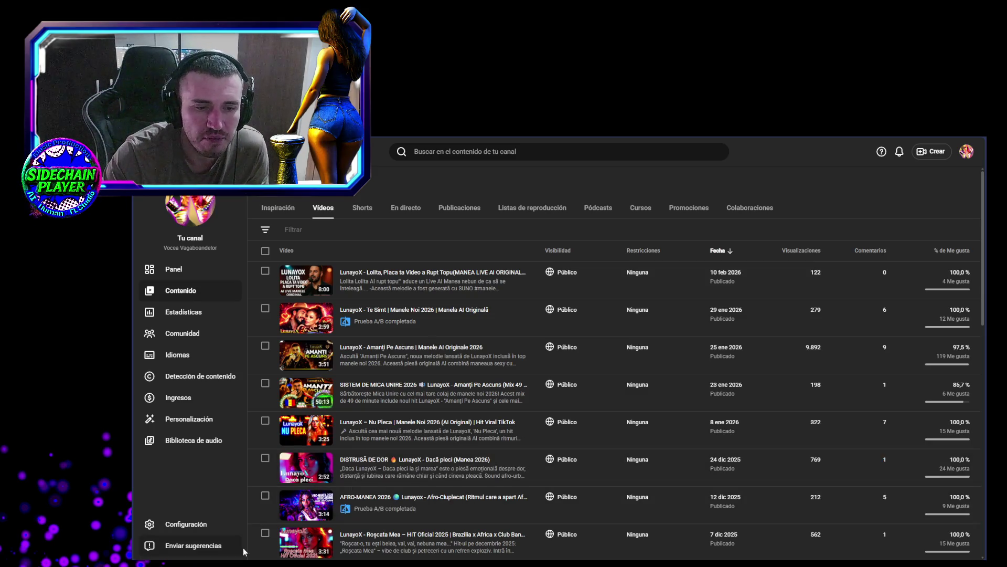
pyautogui.click(968, 152)
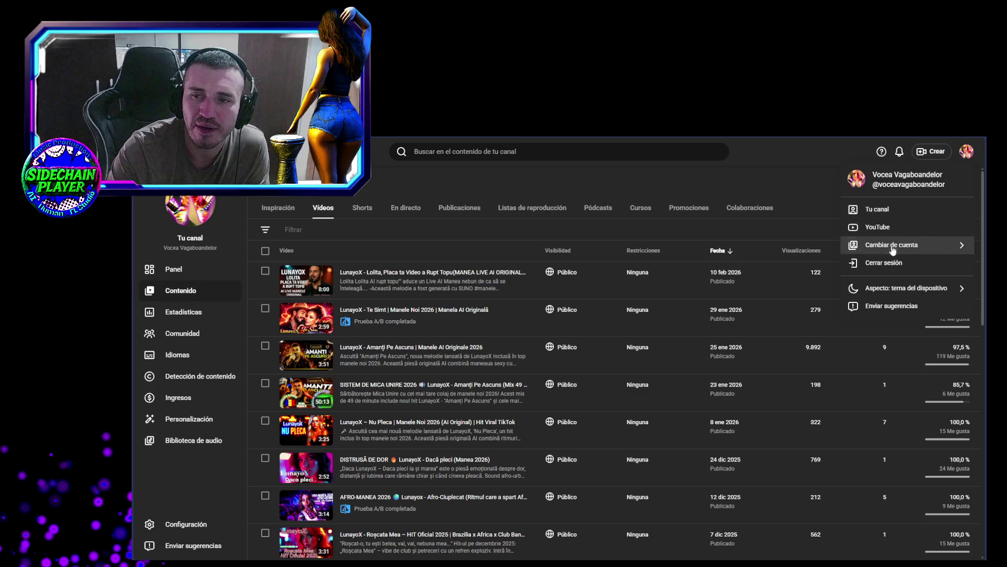
pyautogui.click(843, 246)
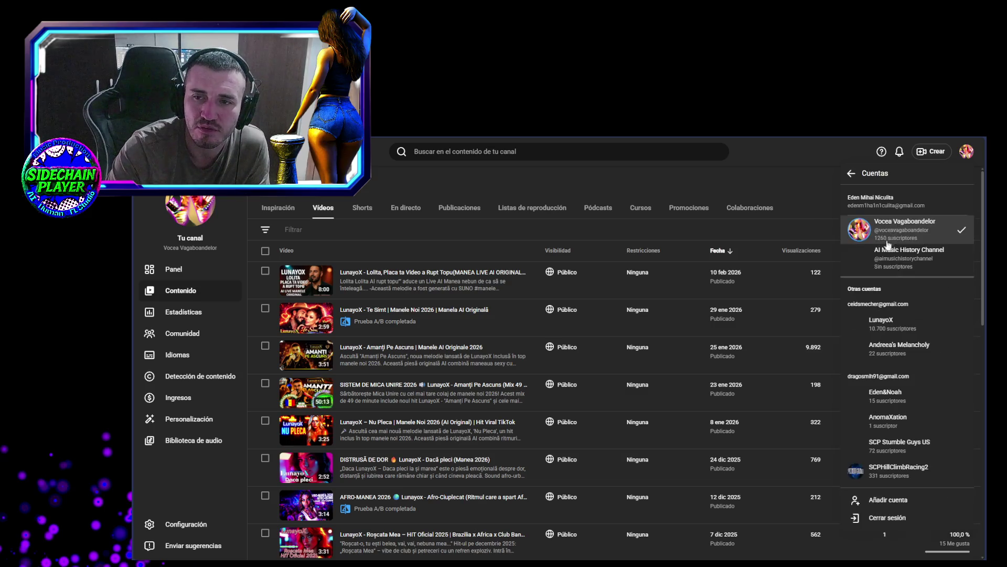
pyautogui.click(912, 325)
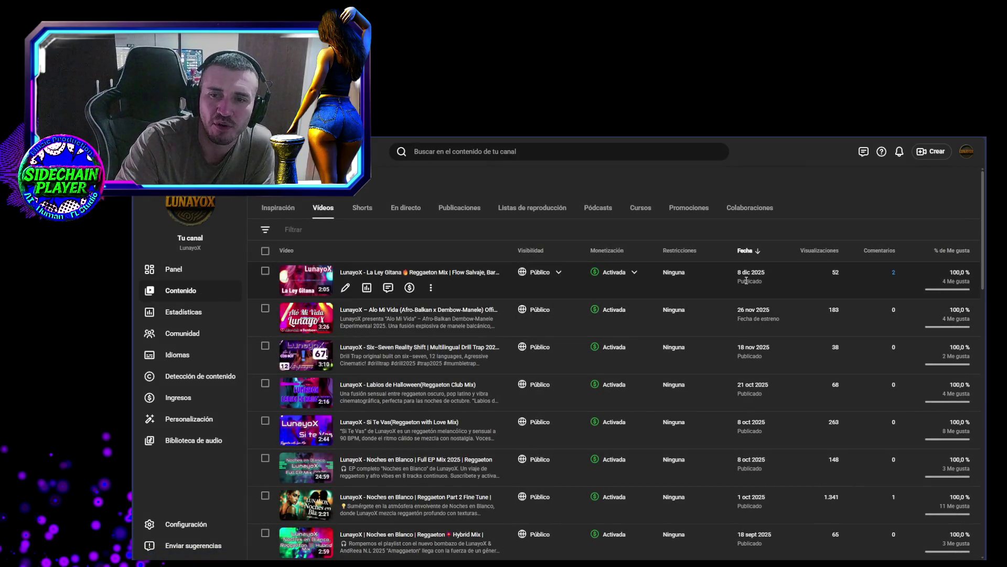
# Go from the account menu to the channel's public page (Tu canal) and list its 15 videos under Vídeos
pyautogui.click(962, 155)
pyautogui.click(888, 210)
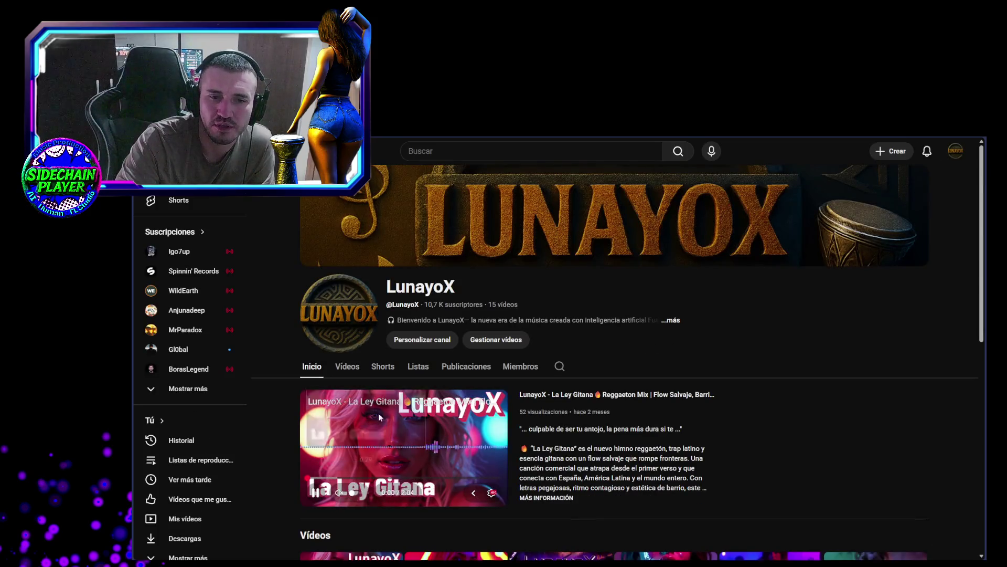
pyautogui.click(348, 367)
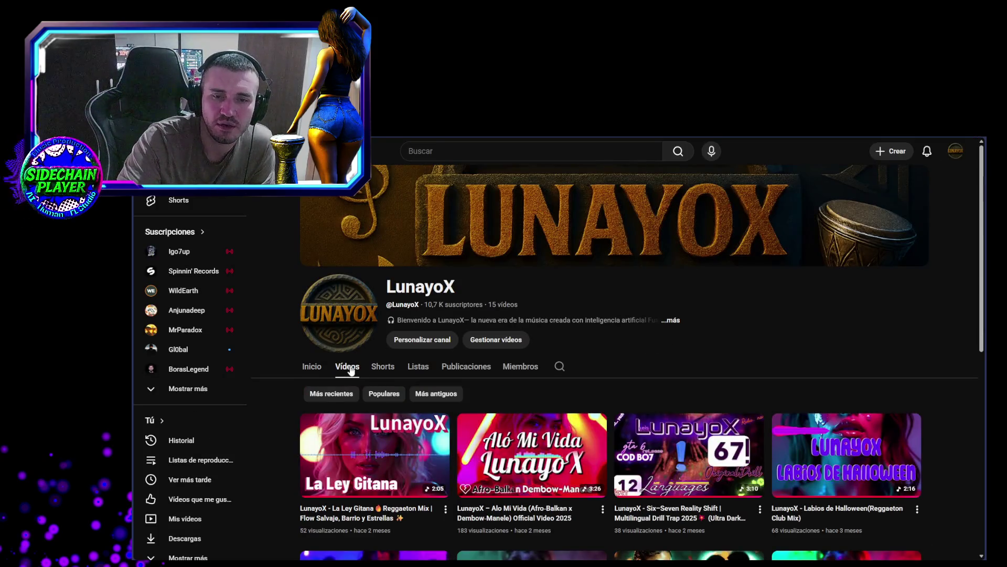
pyautogui.scroll(-3, 354, 388)
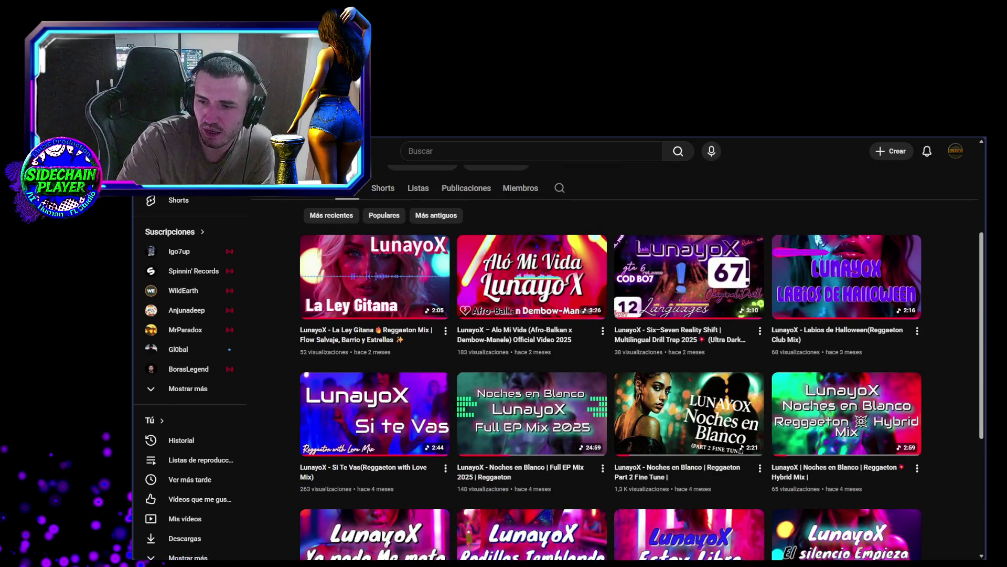
pyautogui.moveTo(514, 439)
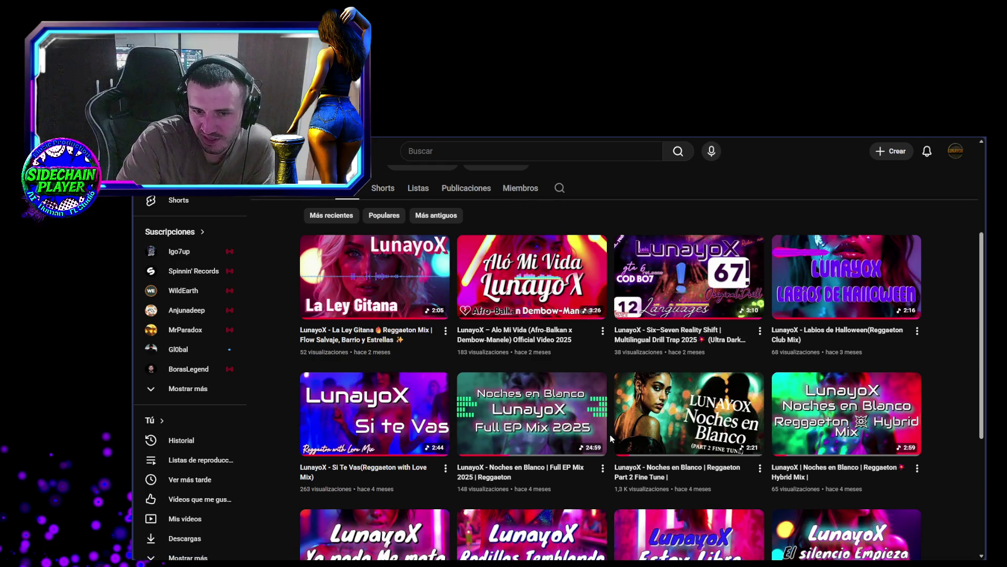
pyautogui.scroll(-2, 611, 438)
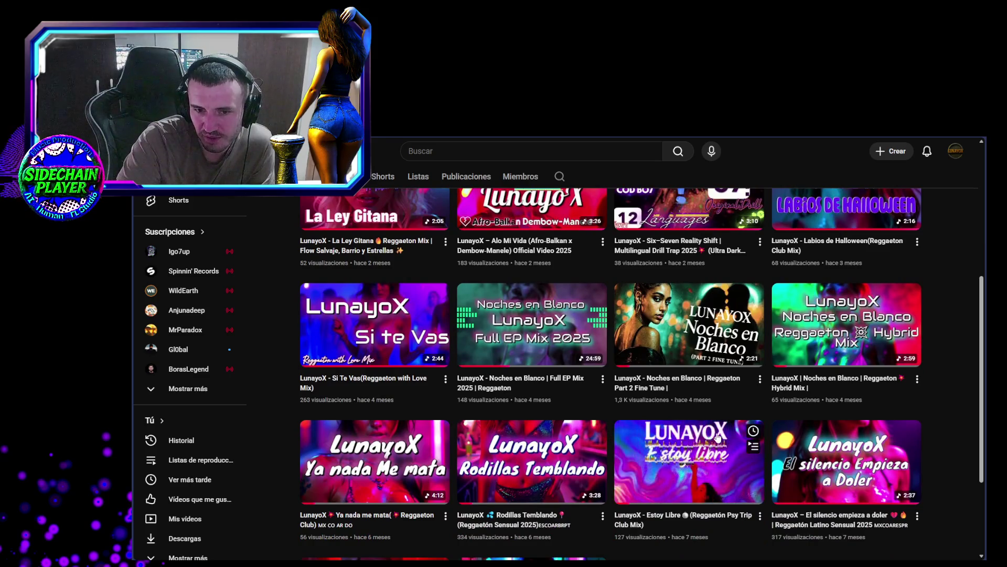
pyautogui.scroll(-3, 703, 435)
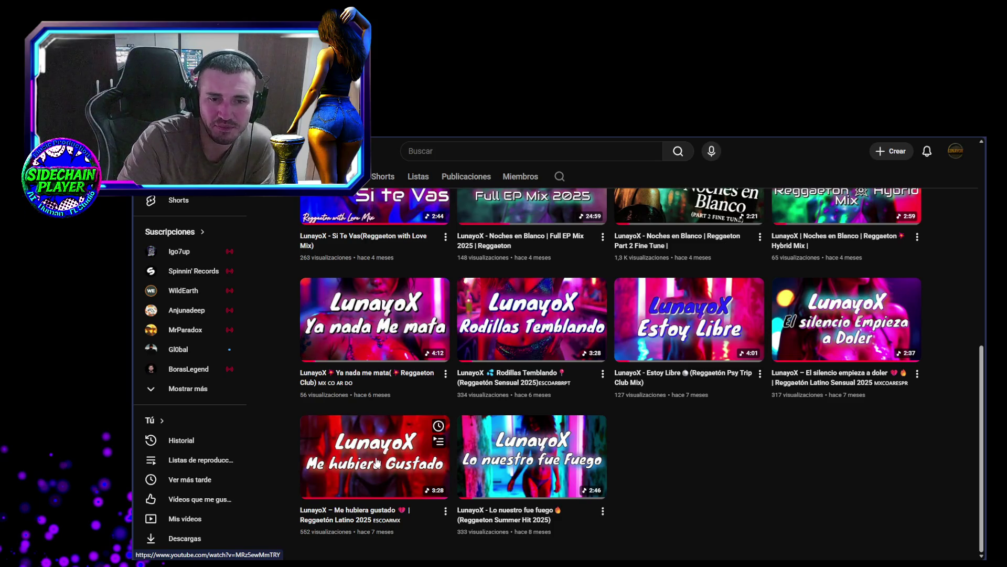
pyautogui.scroll(5, 382, 463)
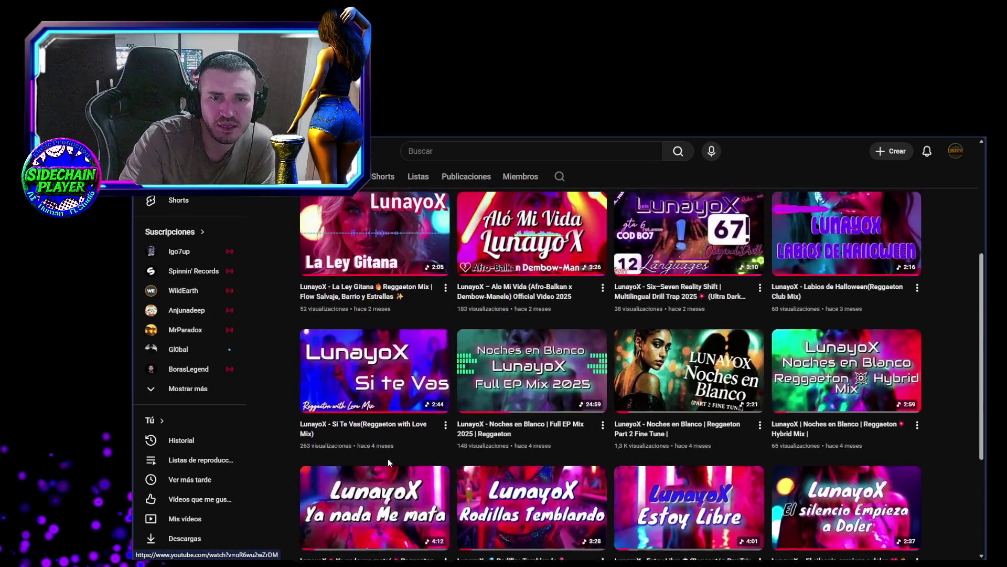
pyautogui.scroll(-5, 388, 462)
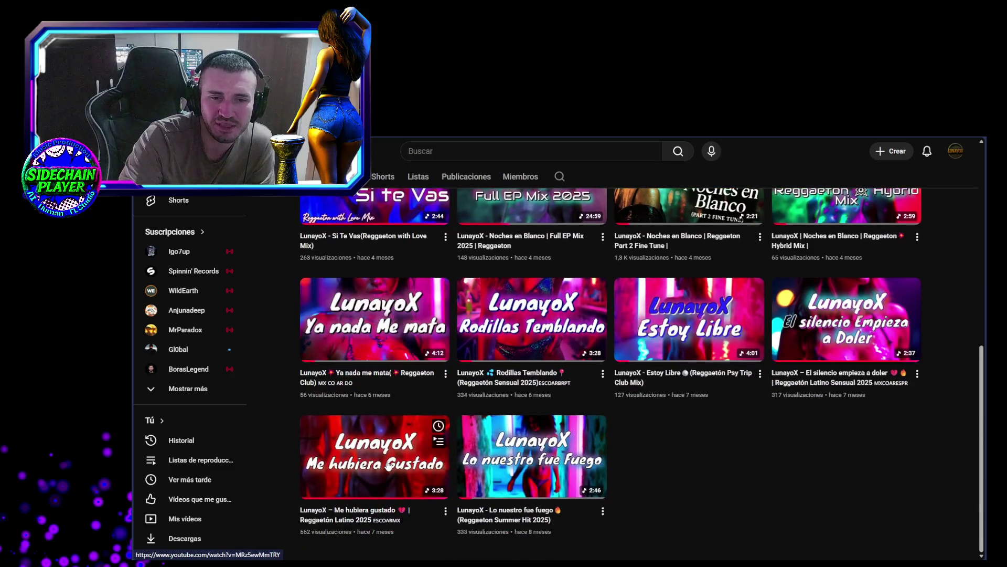